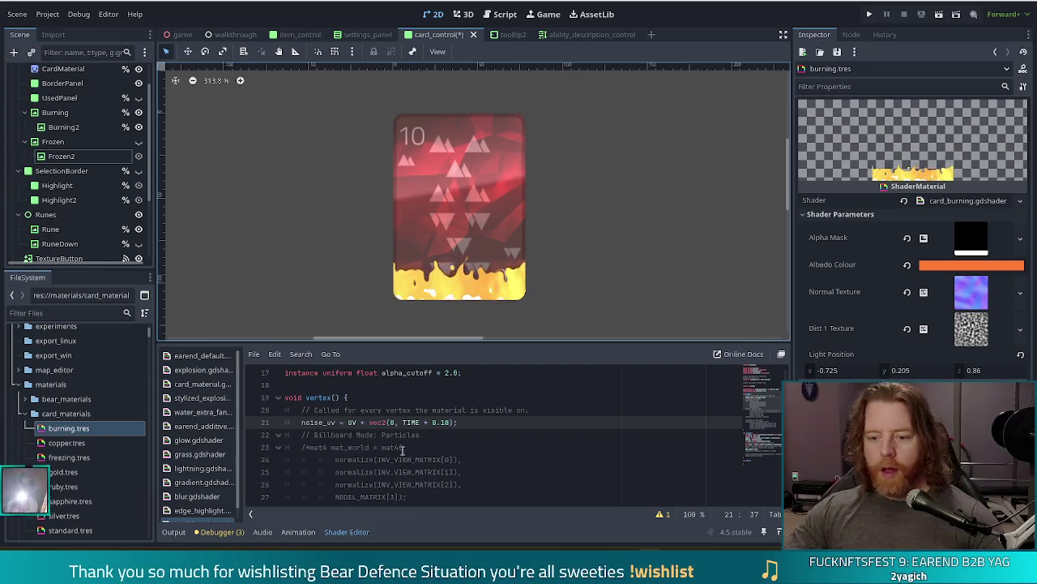
Slow the noise scroll to TIME * 0.01, save, then hide Burning and show Frozen
type("18")
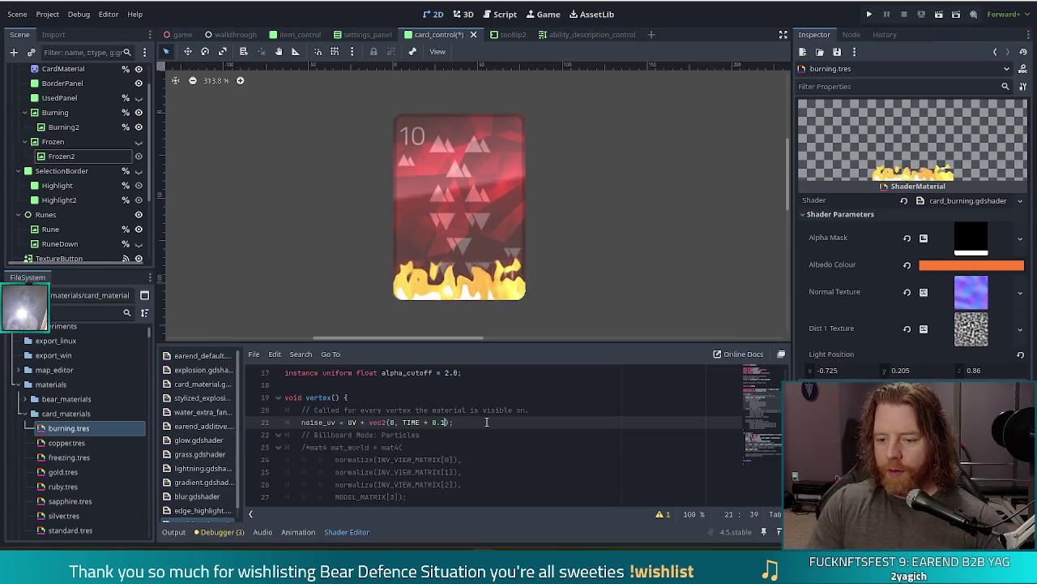
key("ctrl+s")
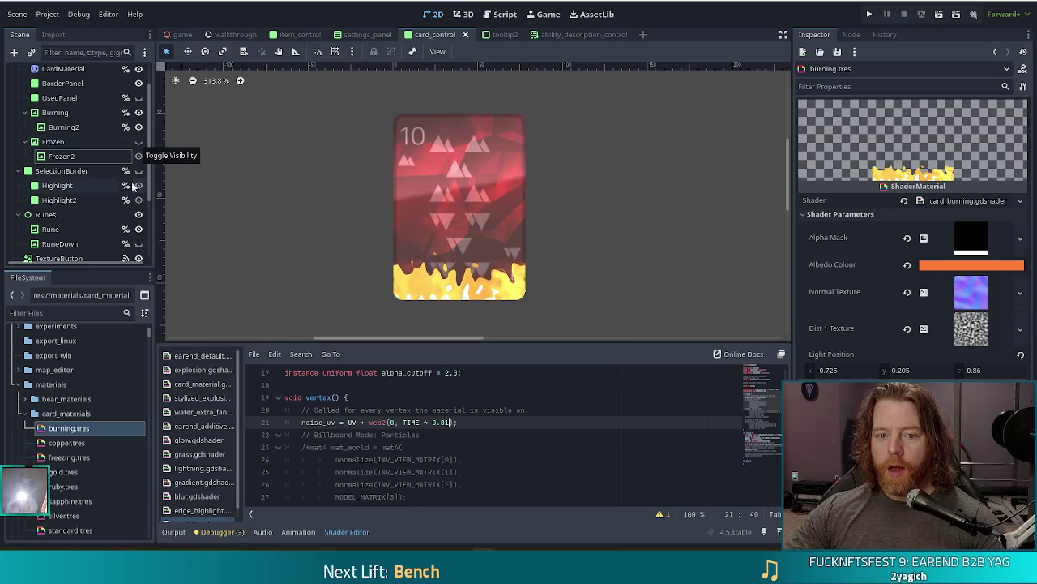
left_click(139, 98)
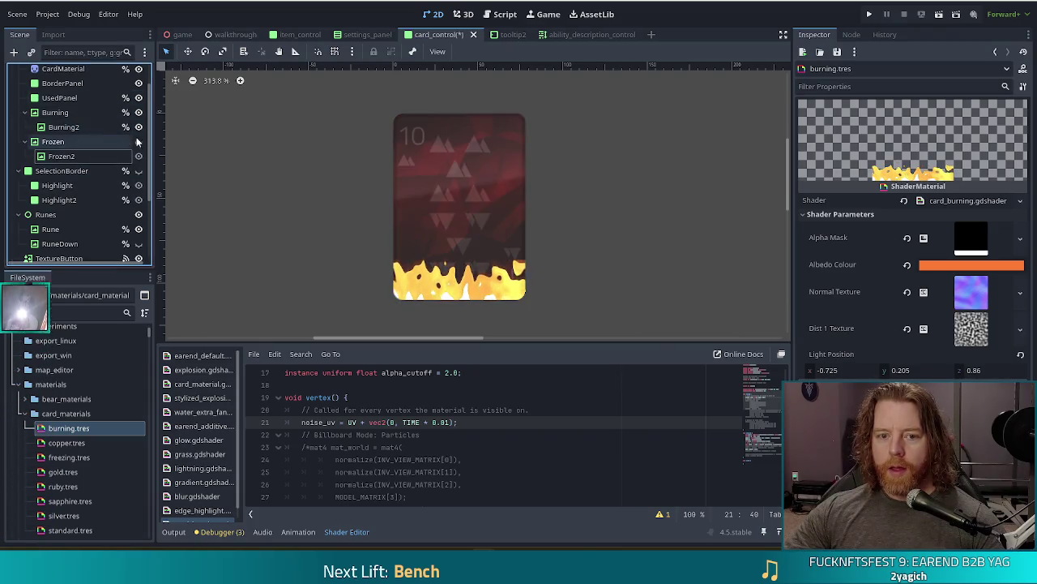
left_click(139, 98)
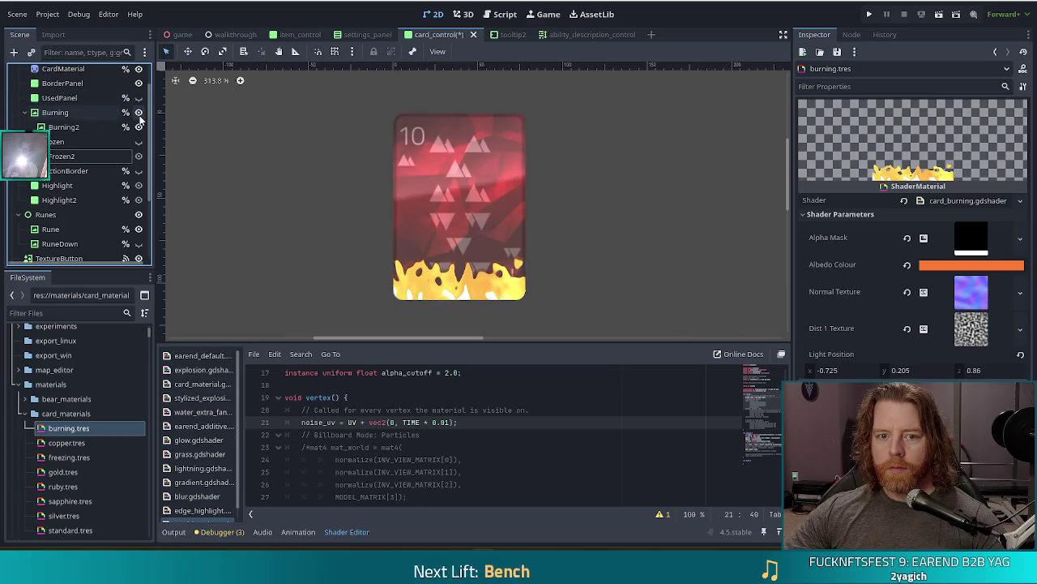
left_click(139, 113)
left_click(138, 142)
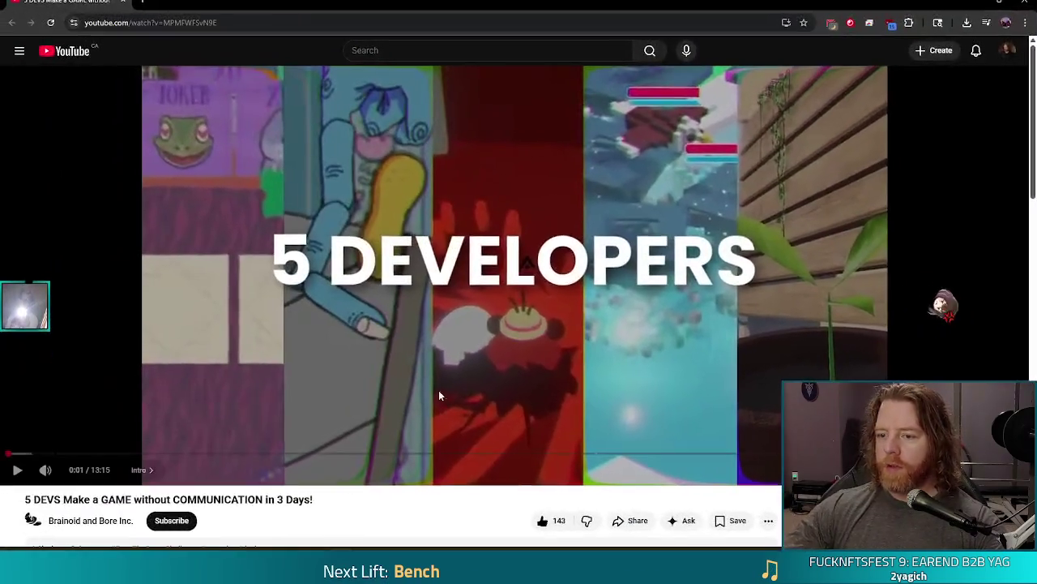
Play the video and subscribe to both collaborators, Brainoid and Bore Inc
left_click(344, 392)
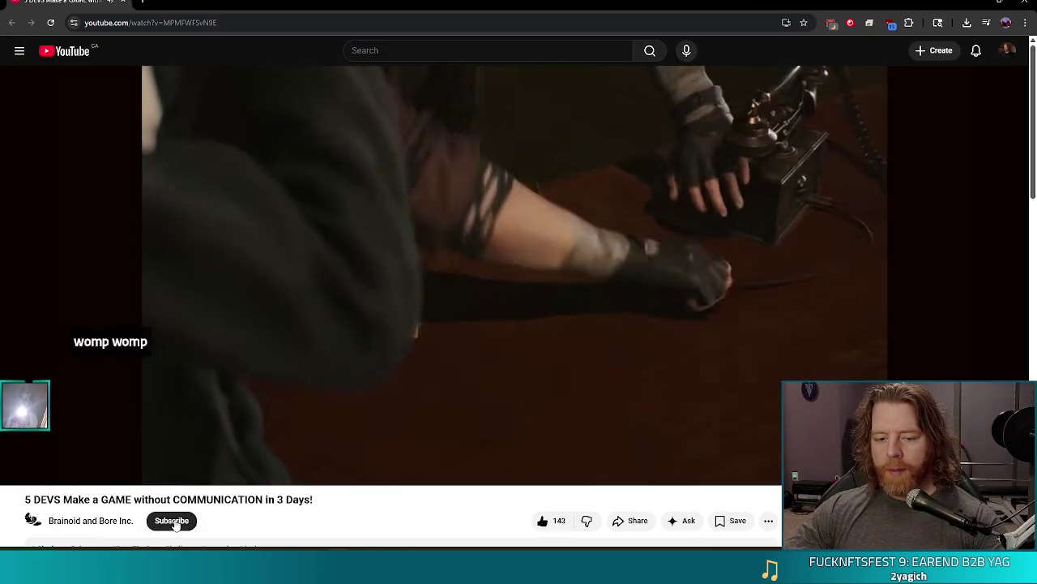
left_click(89, 522)
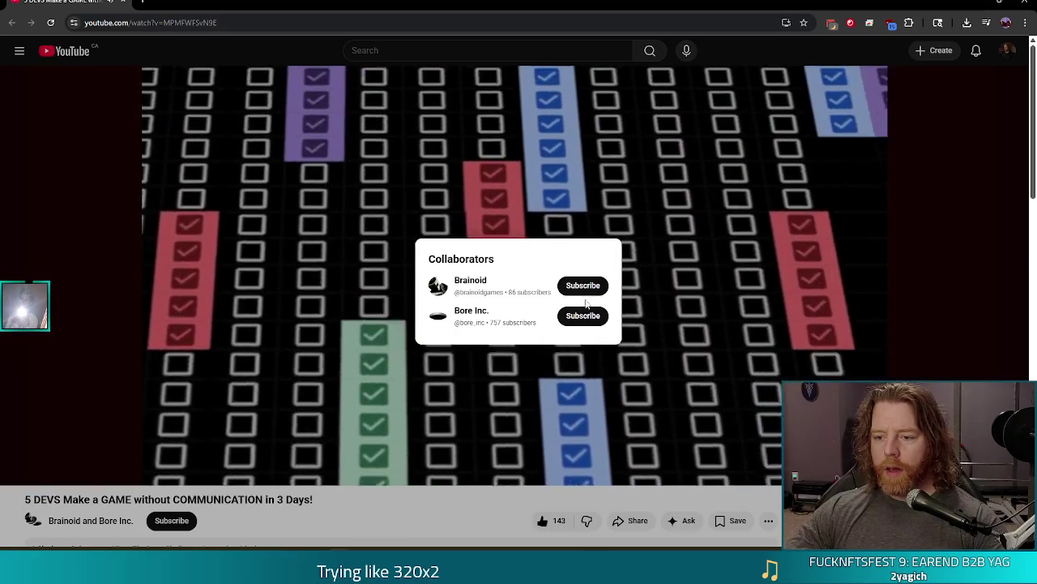
left_click(583, 286)
left_click(602, 321)
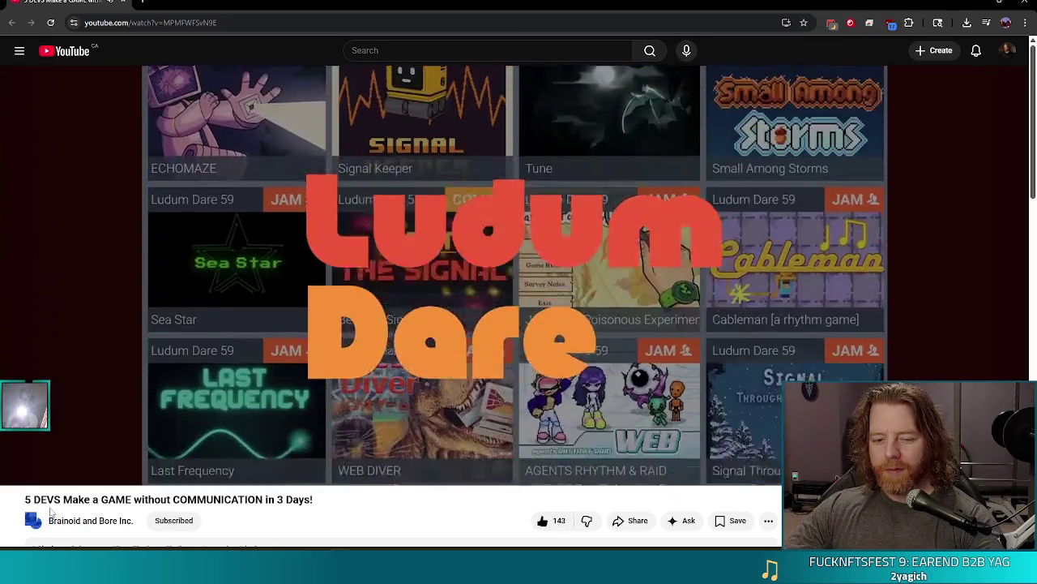
Pause the video at 0:27 after briefly selecting the title and web address
triple_click(50, 509)
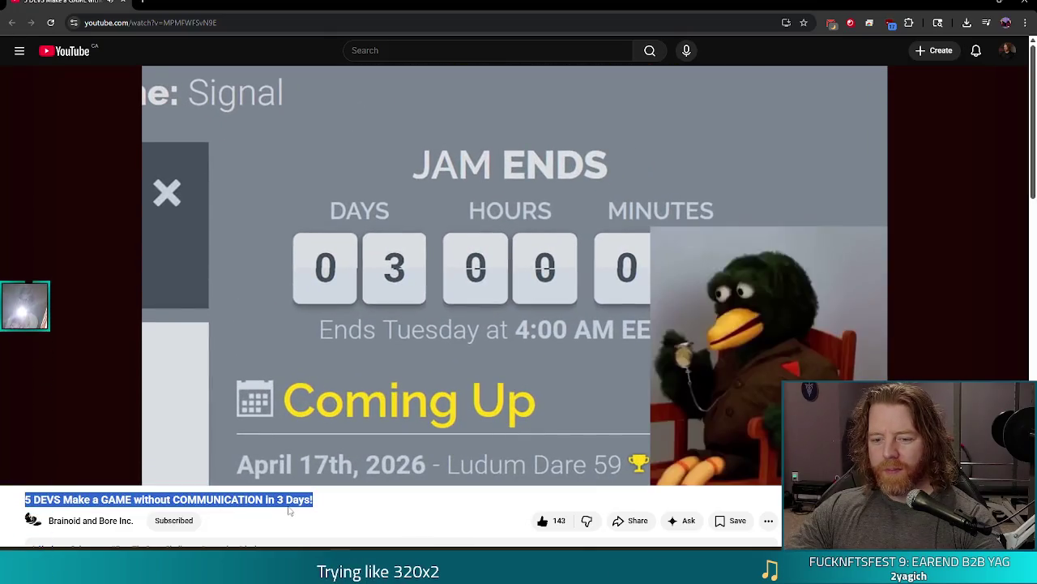
left_click(381, 510)
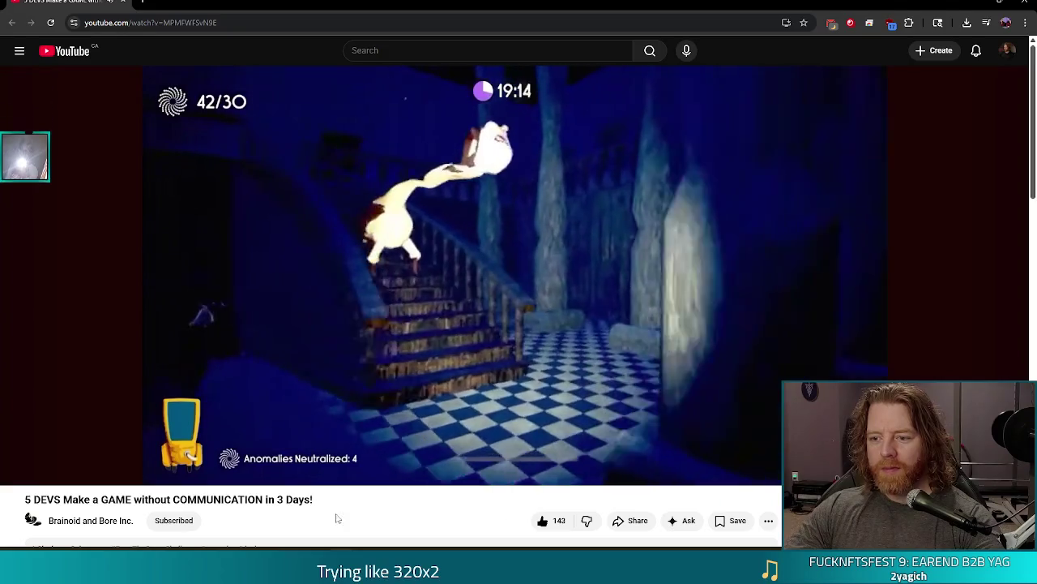
left_click(333, 298)
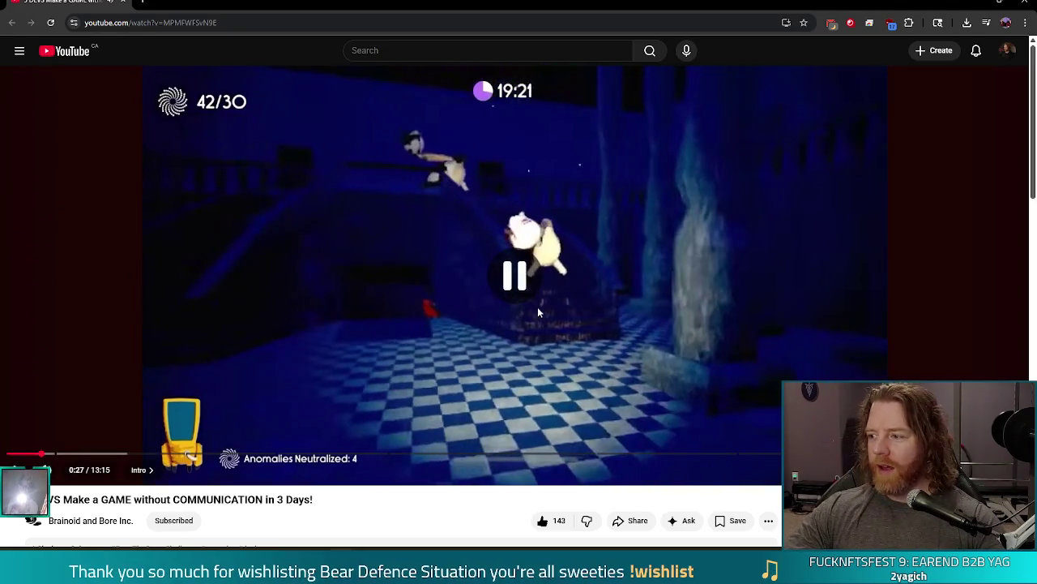
left_click(273, 24)
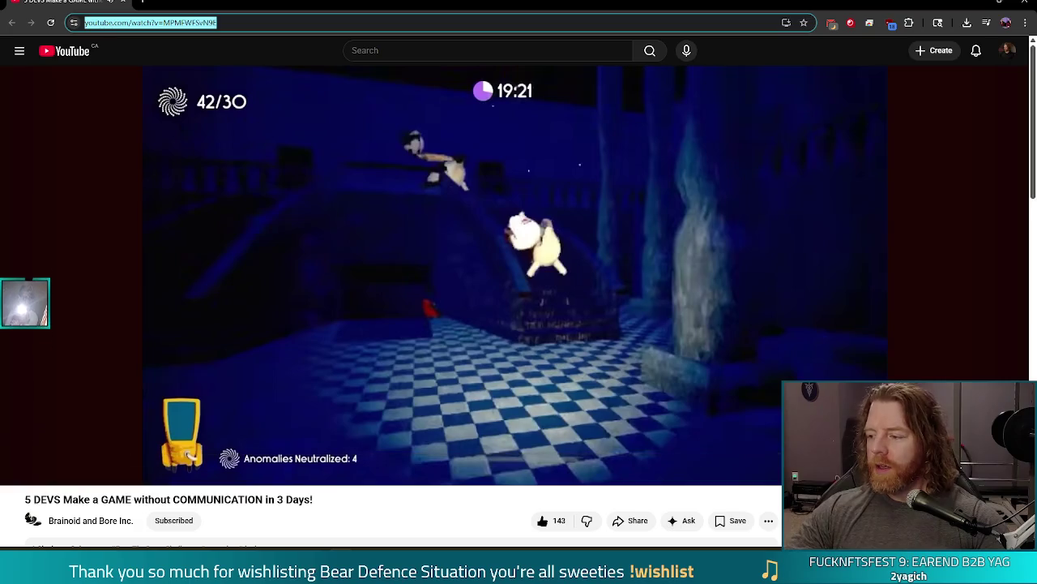
key("Escape")
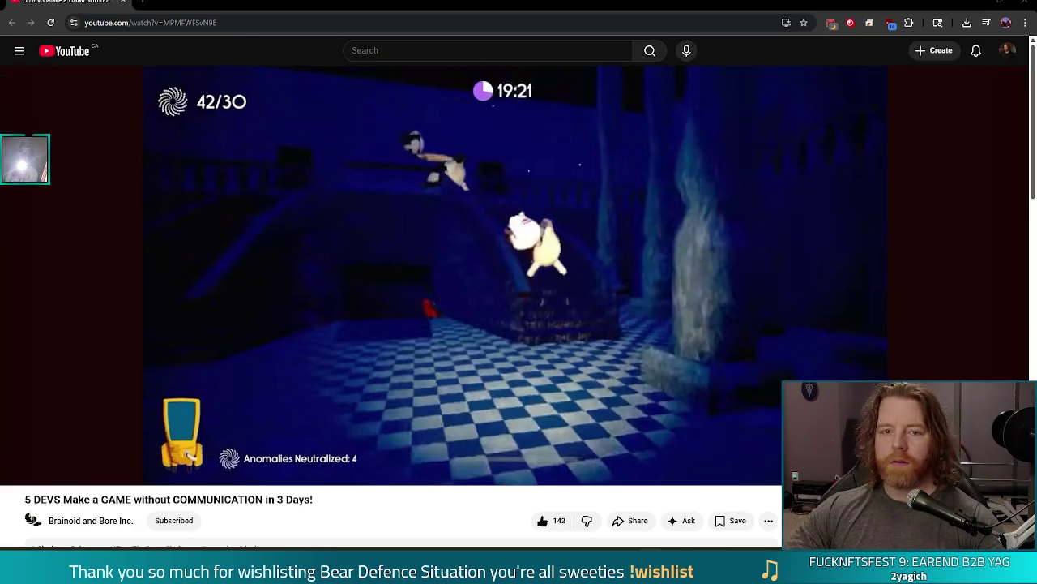
Back in Godot, hide the Frozen node's ice and move to the shader's uniform declarations
key("alt+Tab")
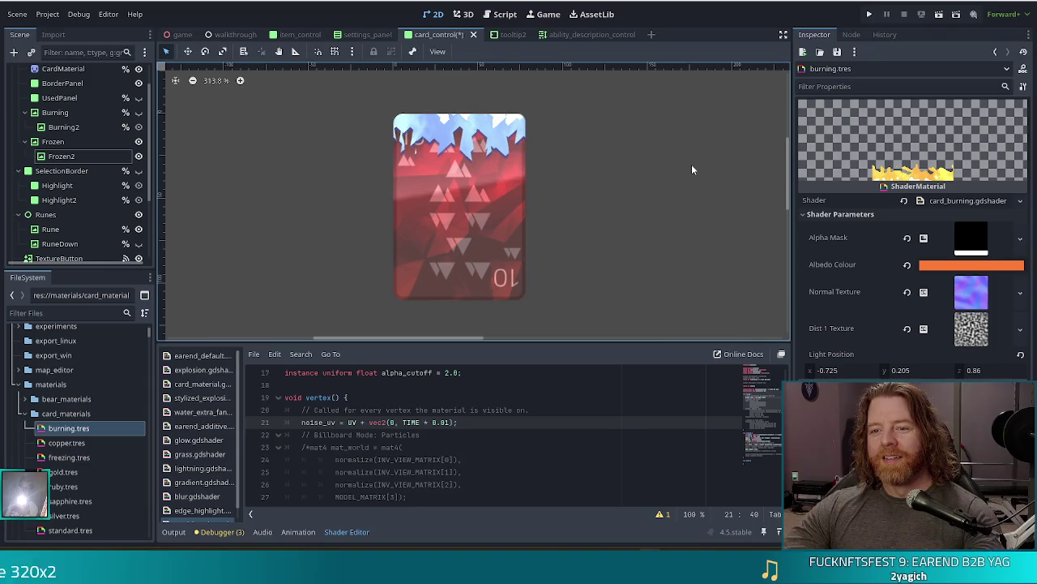
left_click(138, 142)
left_click(440, 443)
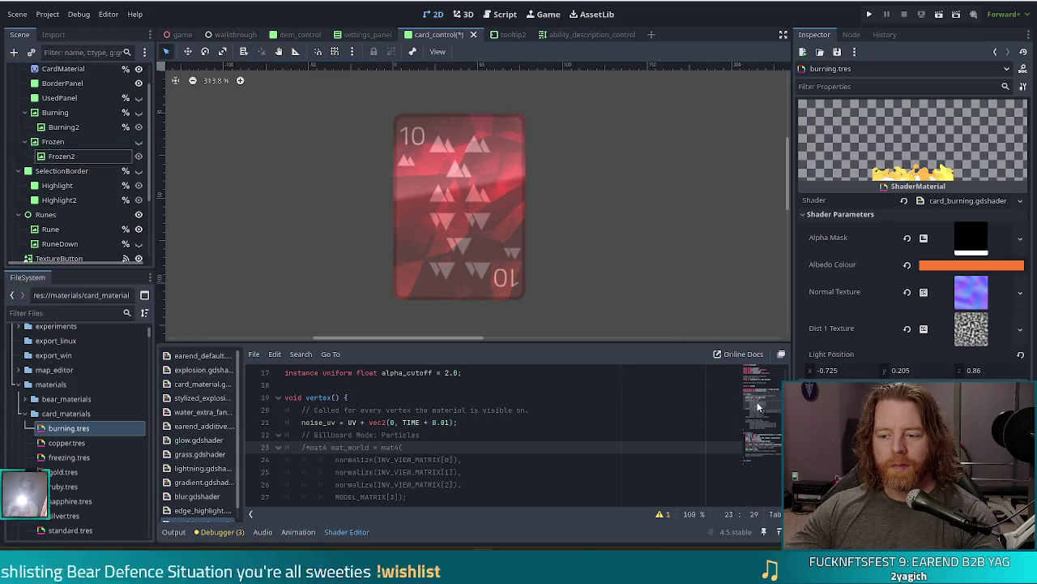
scroll(486, 421, "up", 5)
left_click(420, 409)
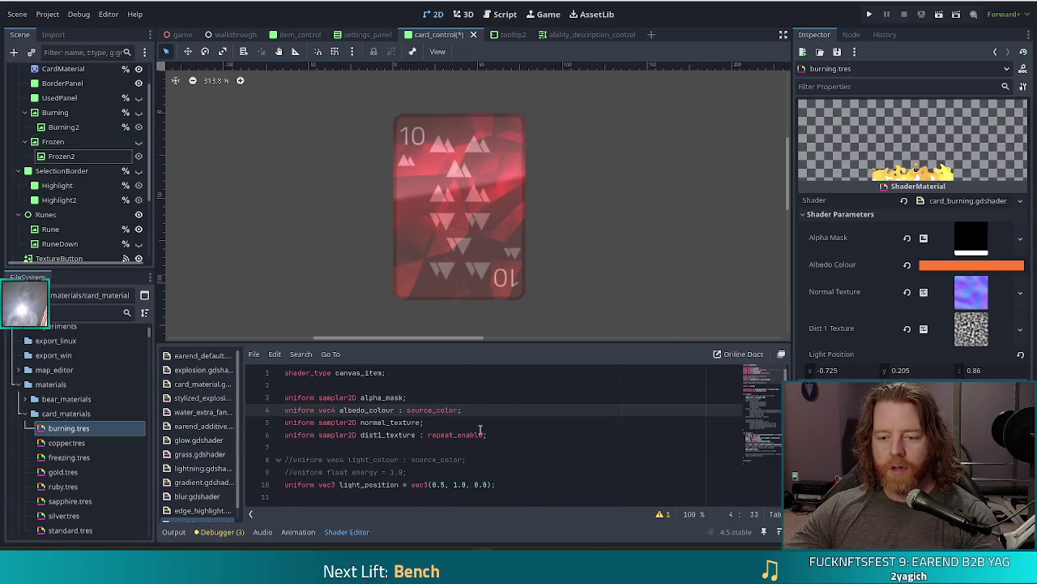
Declare 'uniform float speed = 0.0;' below the dist1_texture uniform and save the shader
left_click(503, 434)
key("Return")
type("uniform sl")
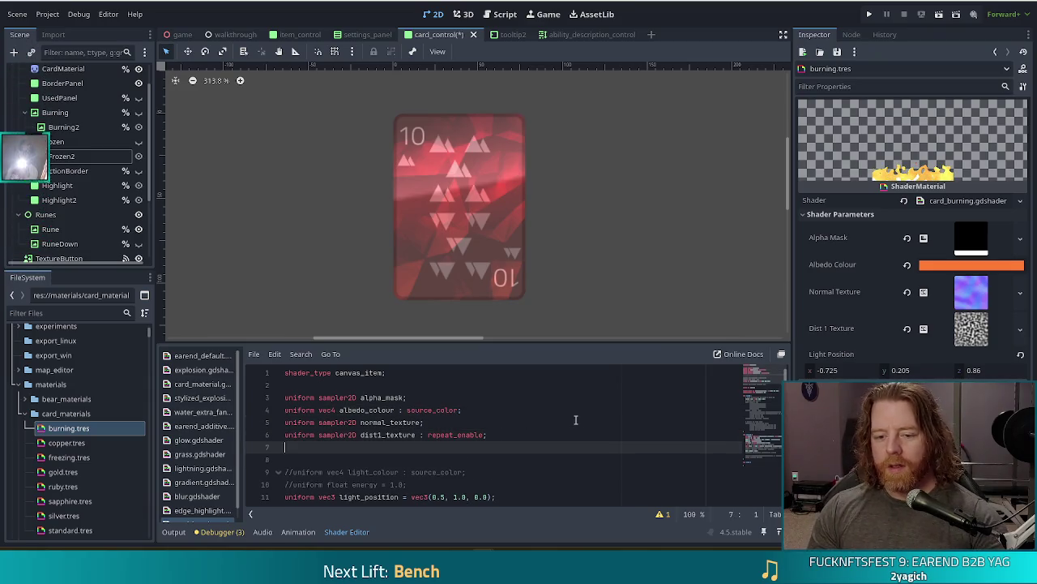
key("BackSpace")
key("BackSpace")
type("float speed")
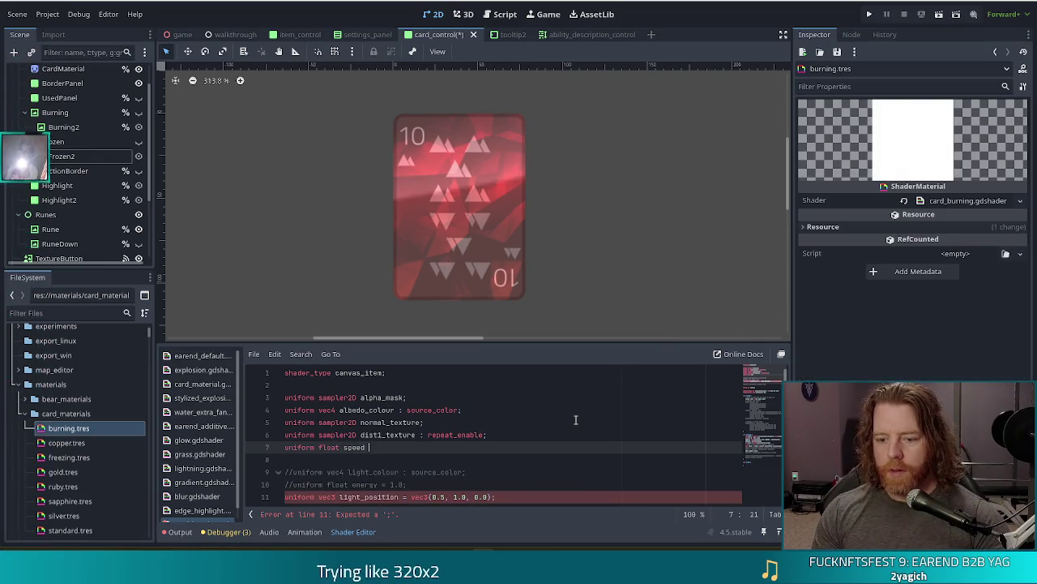
key("BackSpace")
key("BackSpace")
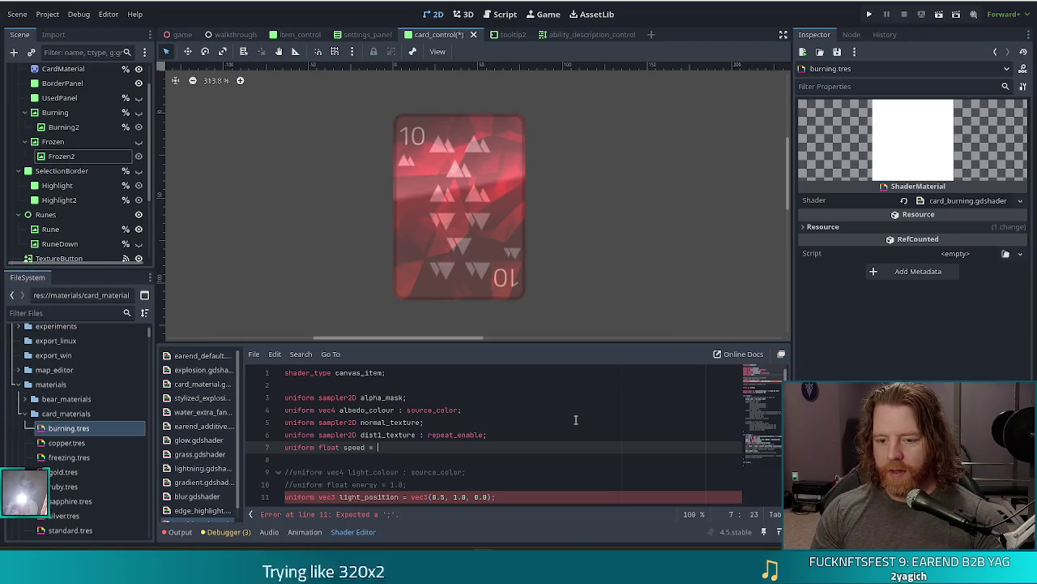
type("= 0.0")
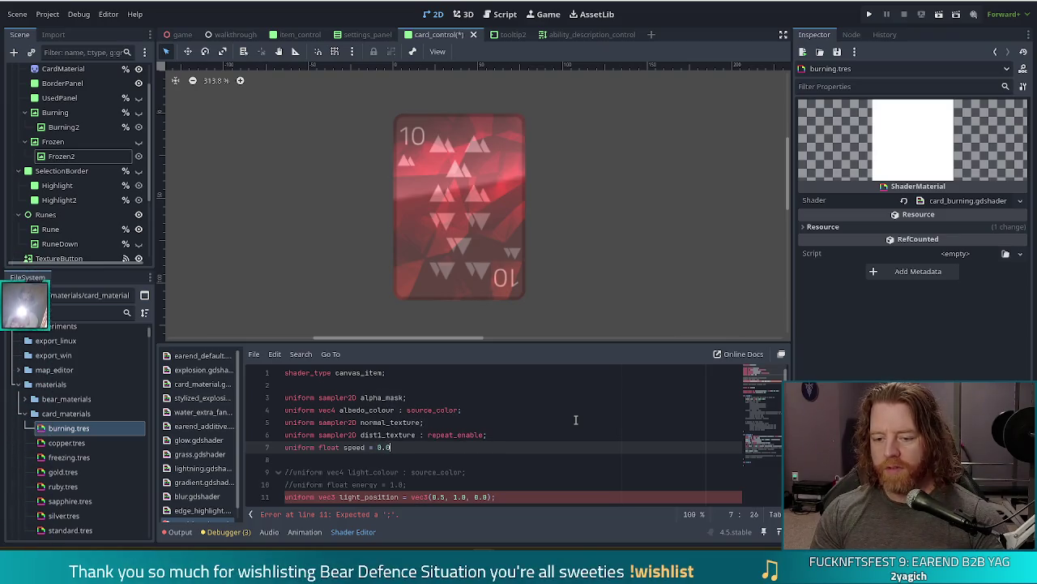
type(";")
key("ctrl+s")
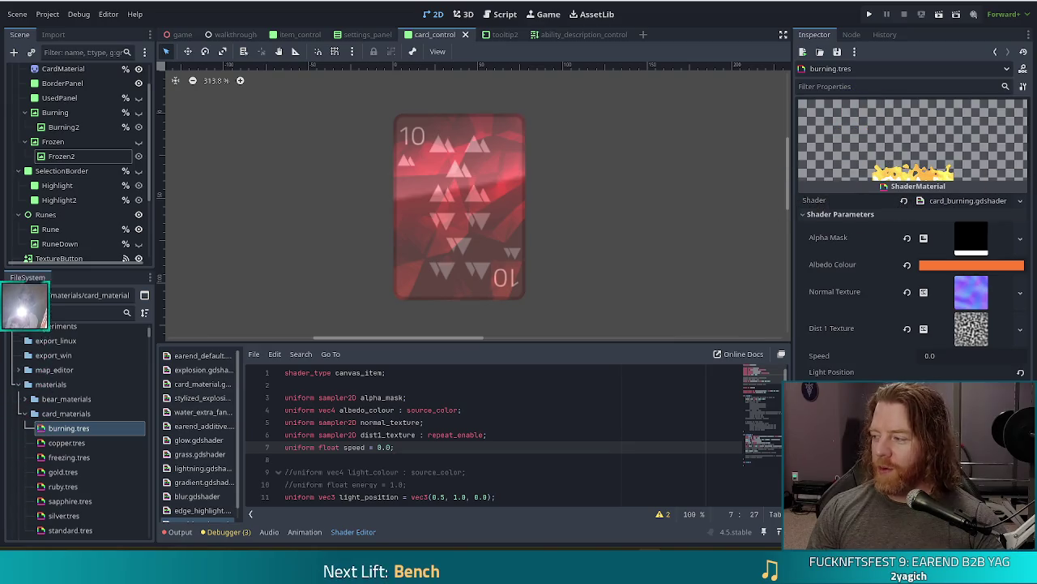
Replace the hard-coded 0.01 scroll rate on line 22 with the speed uniform and save
left_click(559, 434)
scroll(566, 429, "down", 6)
scroll(565, 430, "up", 1)
left_click(503, 448)
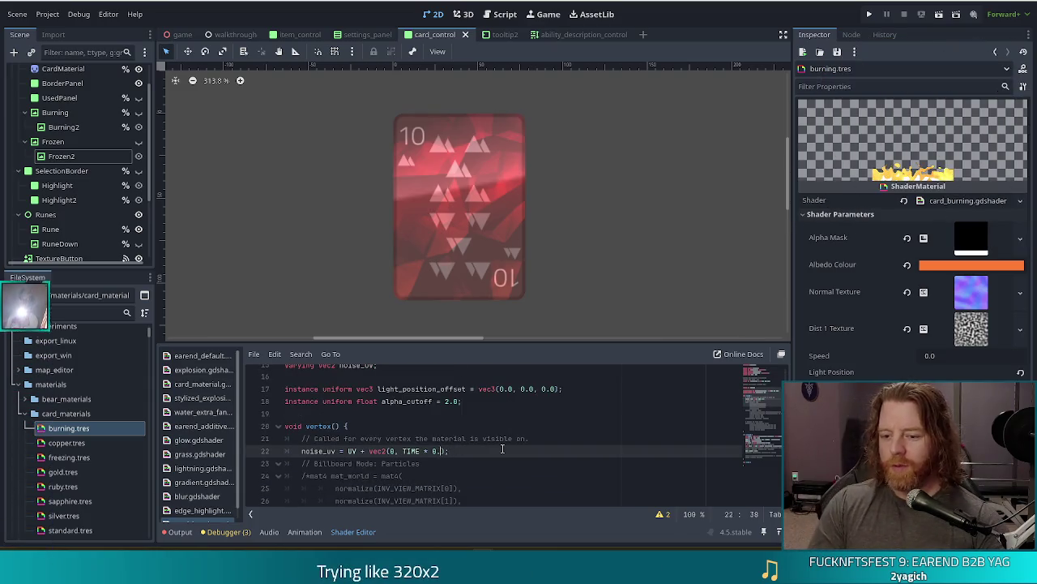
key("BackSpace")
key("BackSpace")
key("BackSpace")
type("speed")
key("ctrl+s")
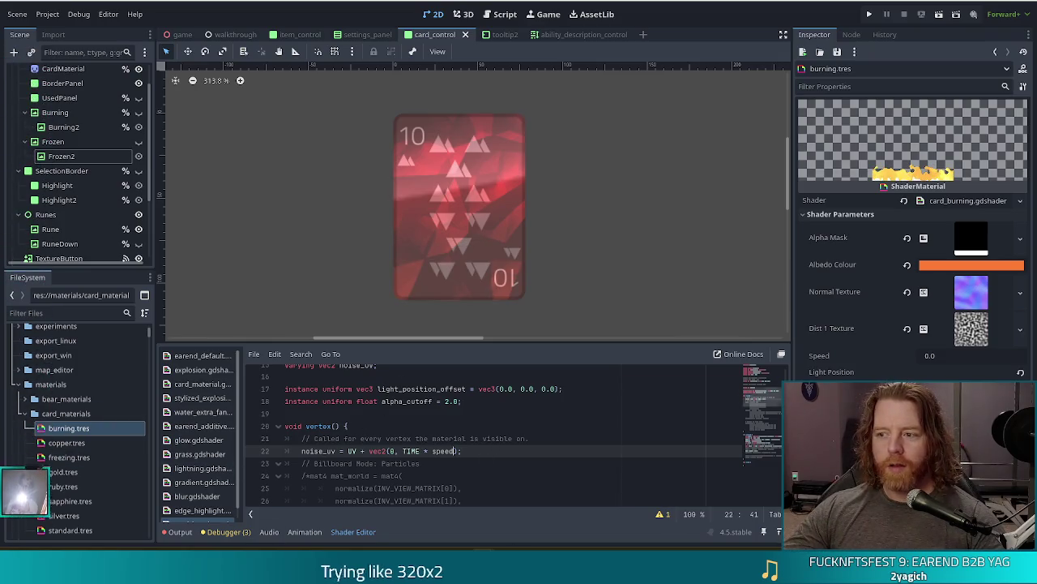
Set the burning material's Speed parameter to 0.18 and save
left_click(940, 356)
type("0.18")
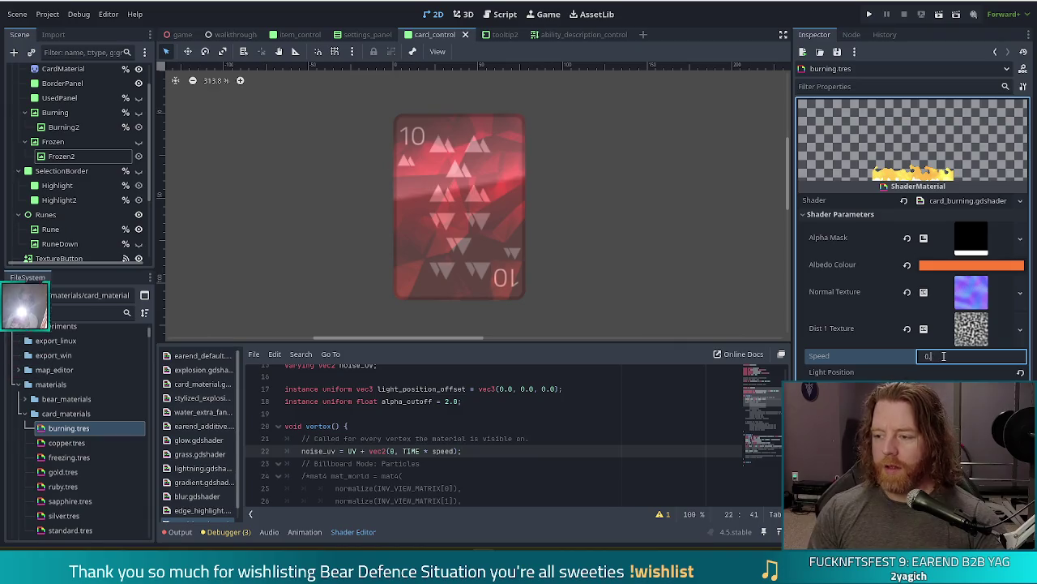
key("Return")
key("ctrl+s")
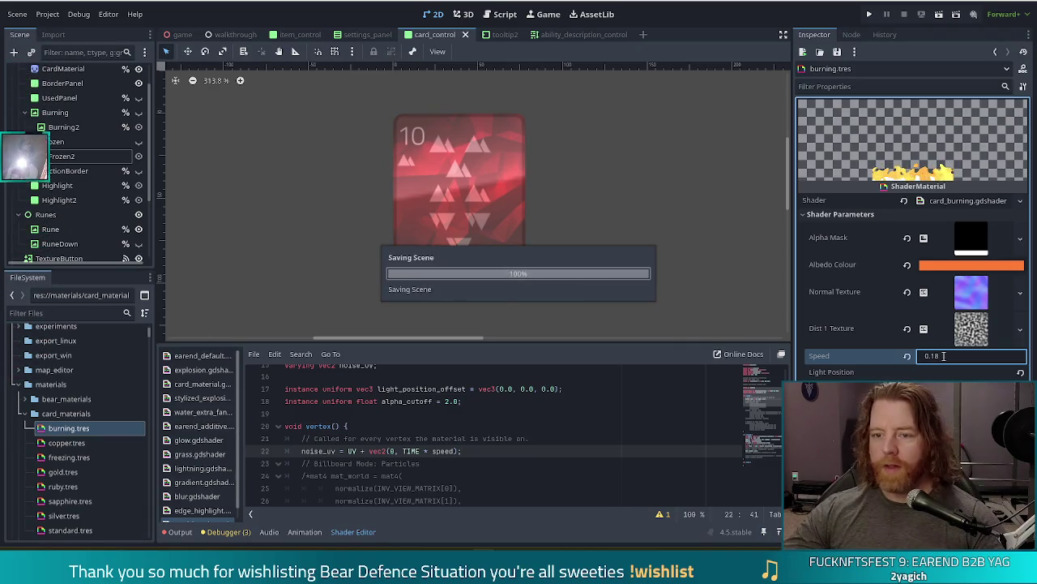
Open freezing.tres, collapse Dist 1 Texture, and set its Speed parameter to 0.01, then save
left_click(69, 457)
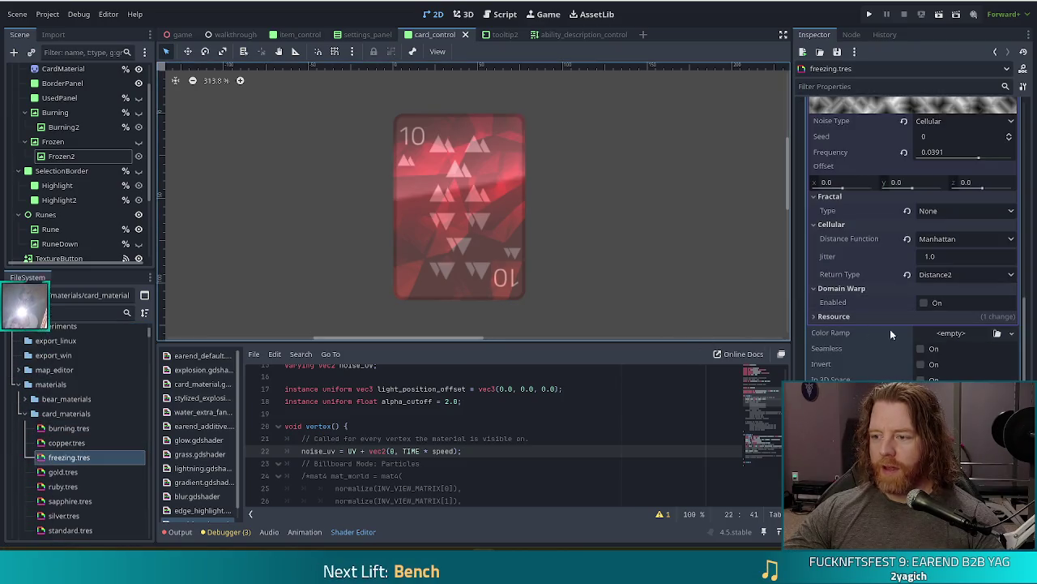
scroll(883, 375, "up", 10)
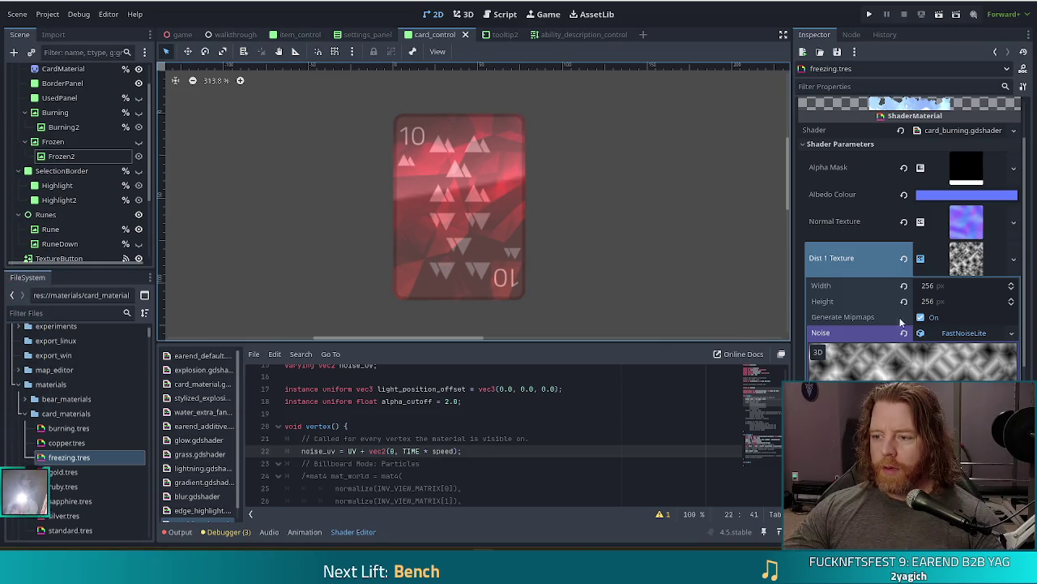
left_click(948, 258)
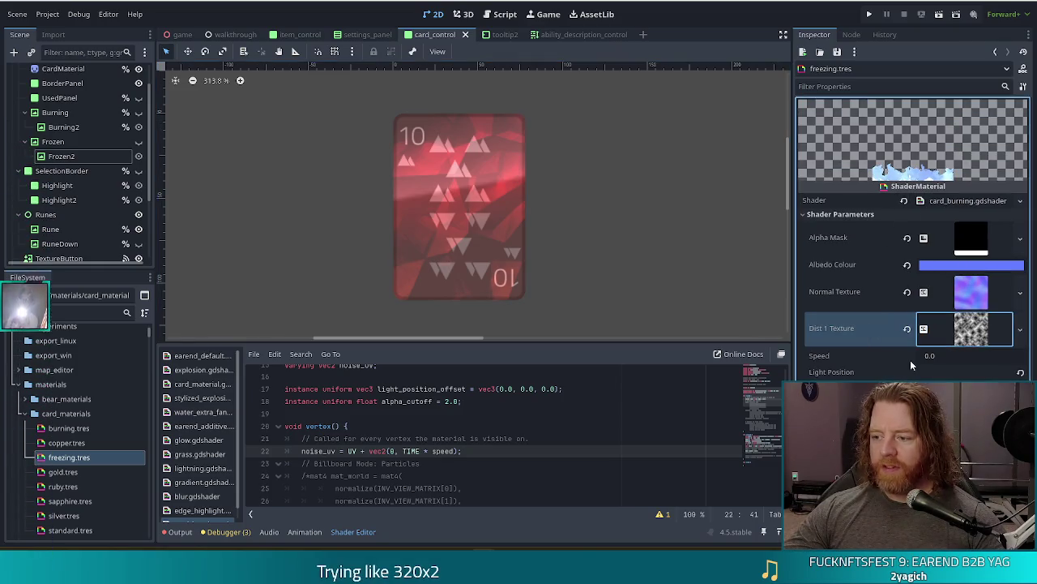
left_click(951, 356)
type("0.01")
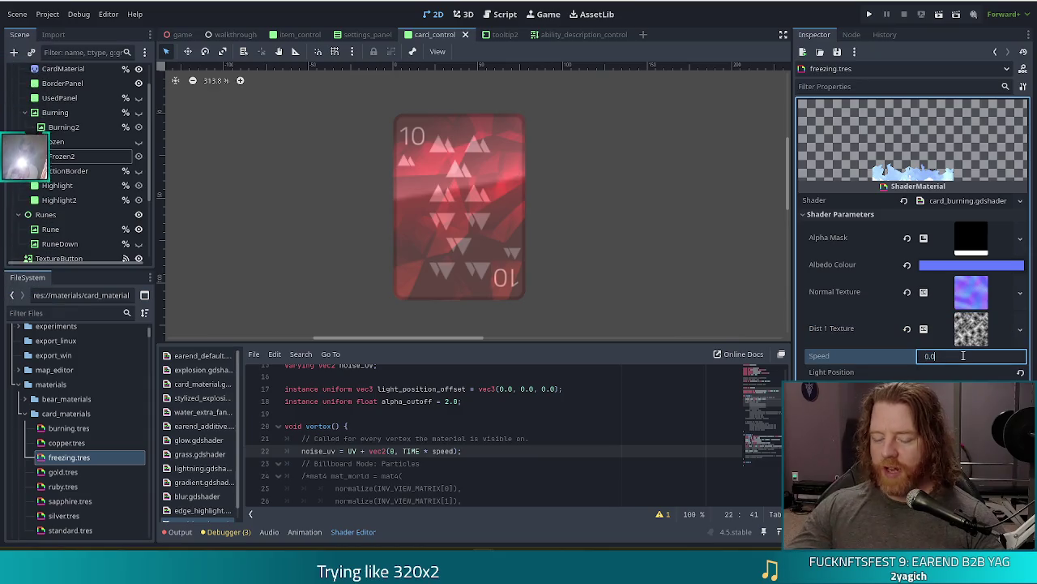
key("Return")
key("ctrl+s")
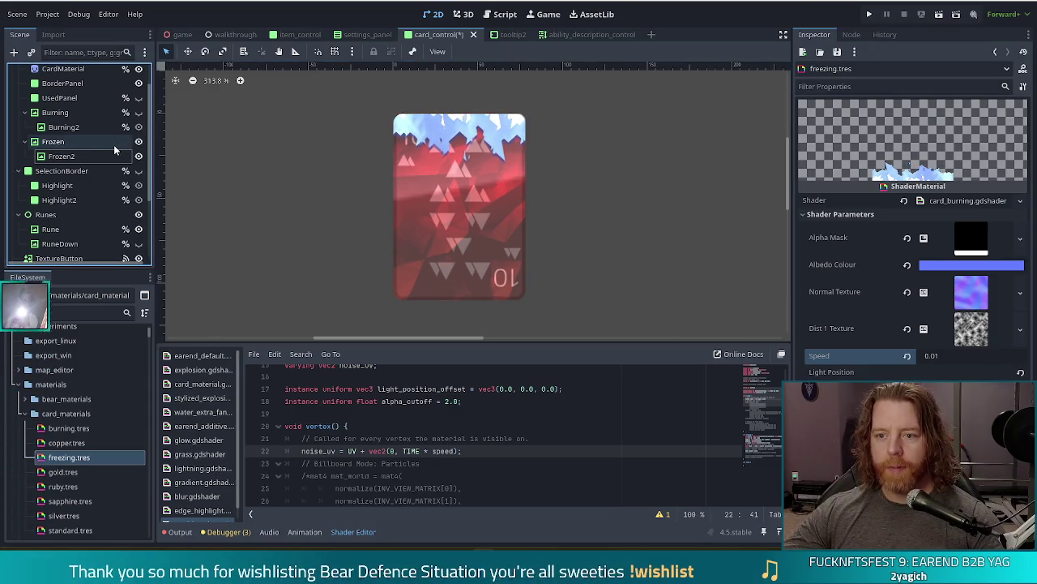
Preview the Frozen ice, then hide it and show the Burning flames on the card
left_click(138, 141)
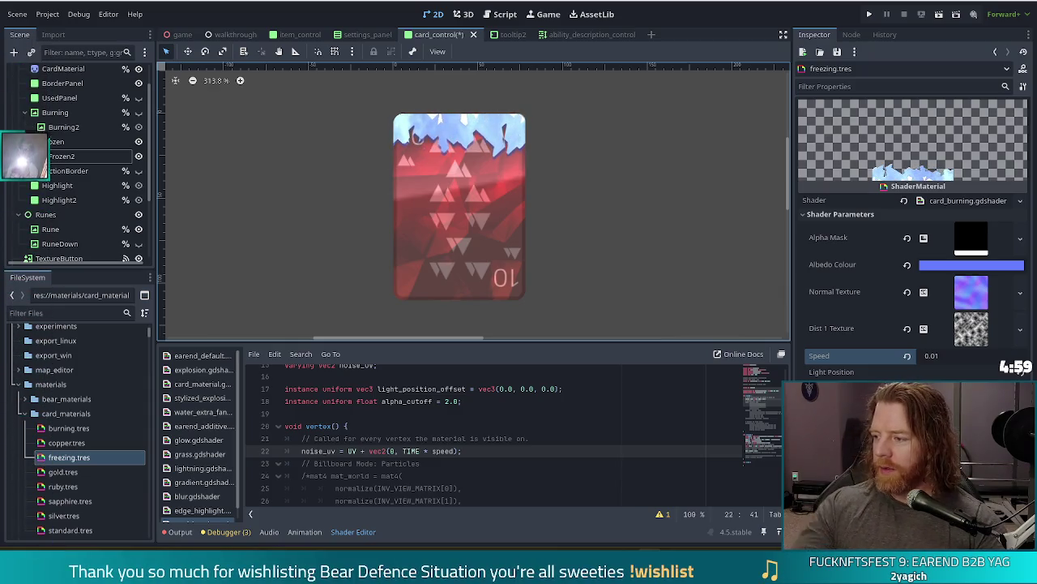
left_click(138, 141)
left_click(139, 112)
scroll(97, 212, "down", 4)
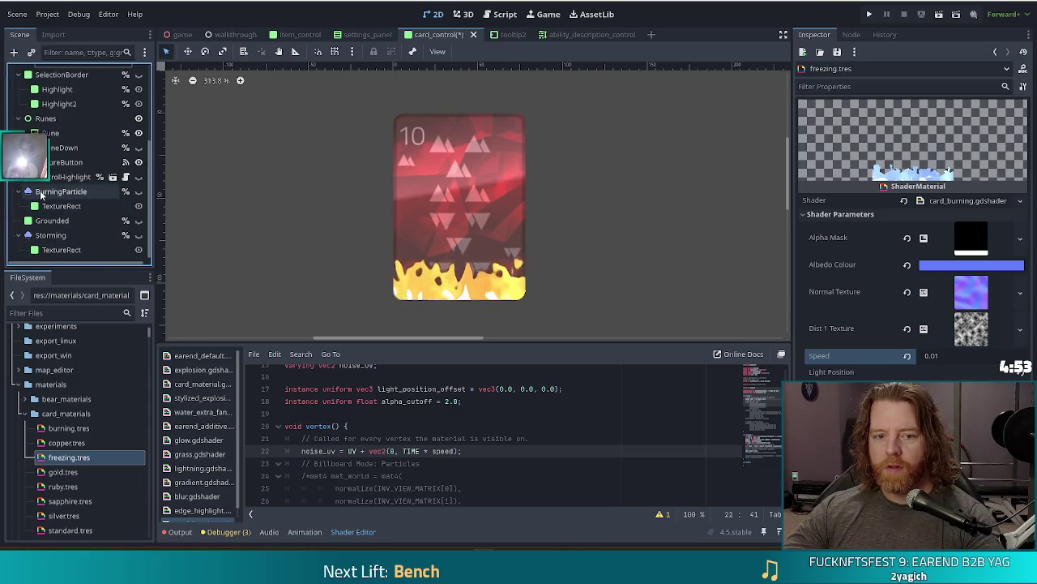
Delete the TextureRect child under BurningParticle, confirming the removal
left_click(116, 192)
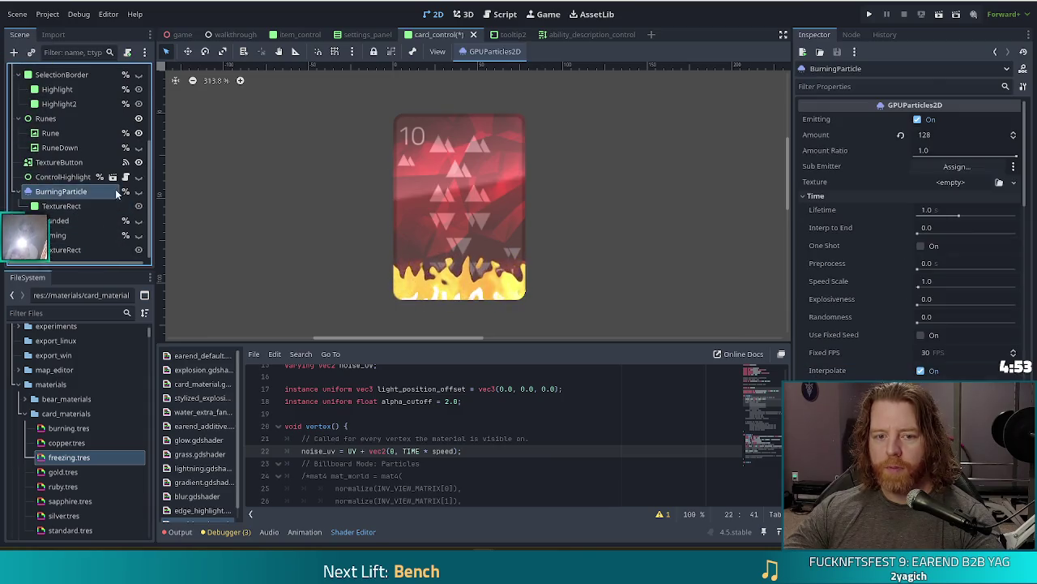
left_click(60, 208)
key("Delete")
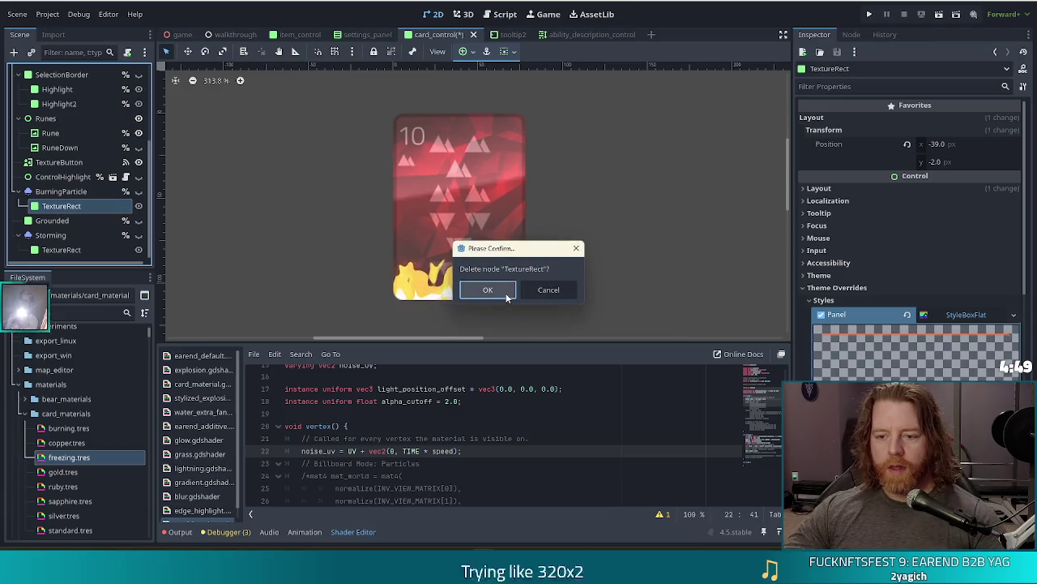
key("Return")
Turn off Access as Unique Name for BurningParticle and drag it onto the Burning node
left_click(58, 208)
right_click(61, 206)
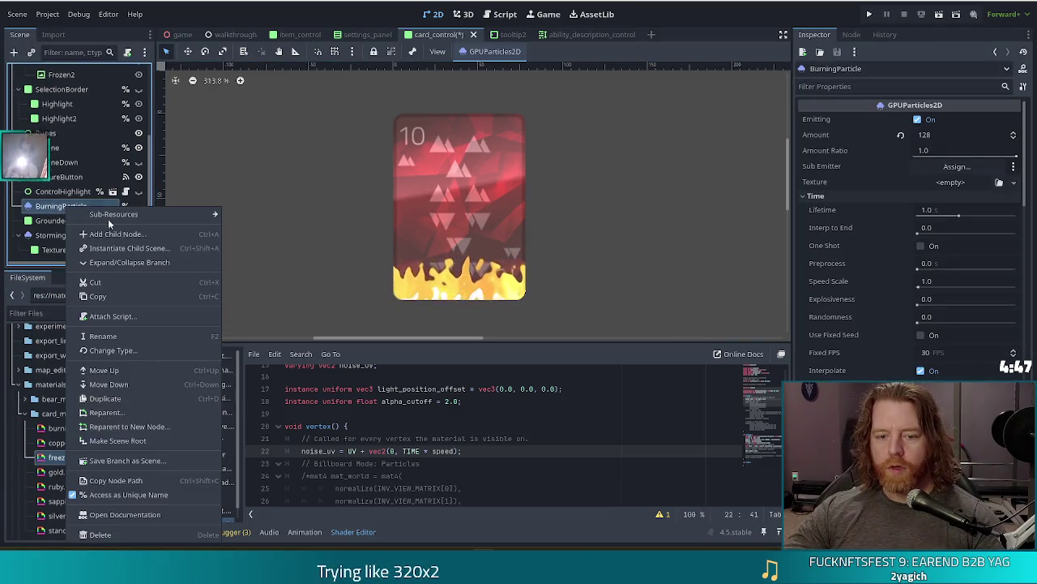
left_click(141, 493)
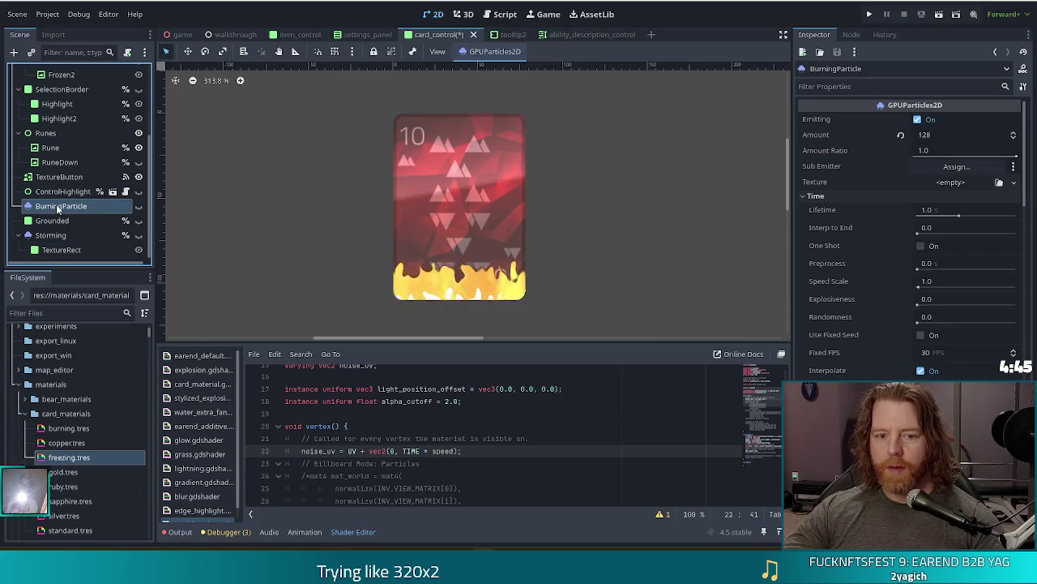
mouse_move(63, 185)
left_mouse_down()
mouse_move(76, 131)
mouse_move(66, 145)
left_mouse_up()
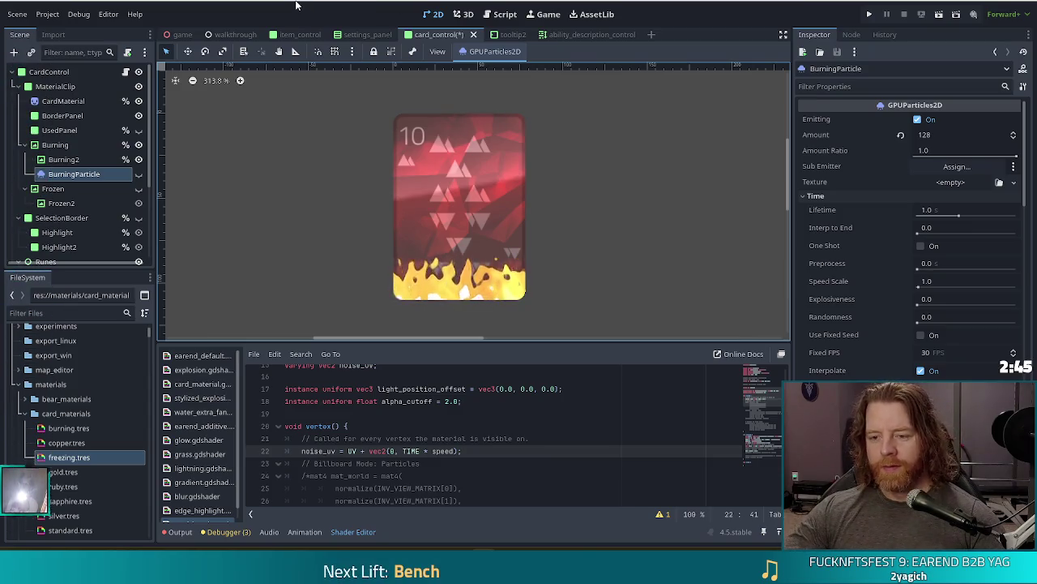
Save the card_control scene and make BurningParticle visible on the card
key("ctrl+s")
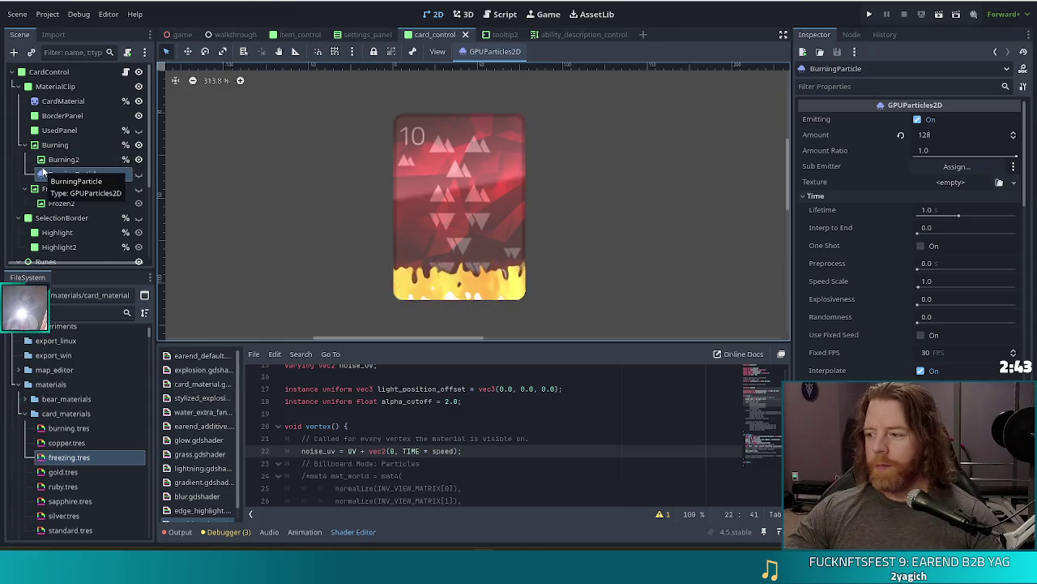
left_click(137, 176)
left_click(137, 175)
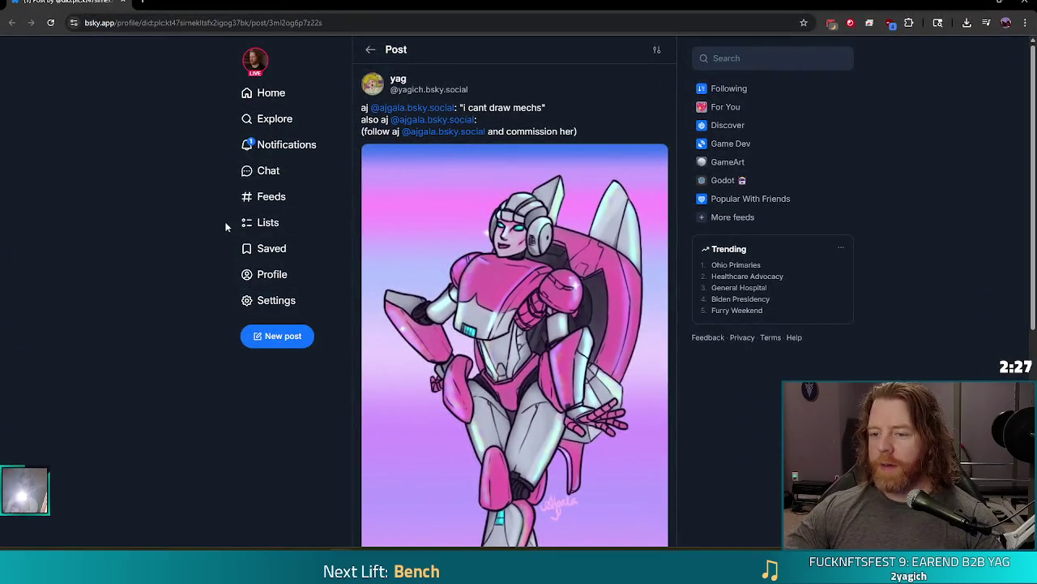
Scroll the Bluesky posts and view the robot artwork full size, then close it
scroll(174, 240, "down", 1)
scroll(173, 240, "down", 1)
scroll(174, 240, "up", 1)
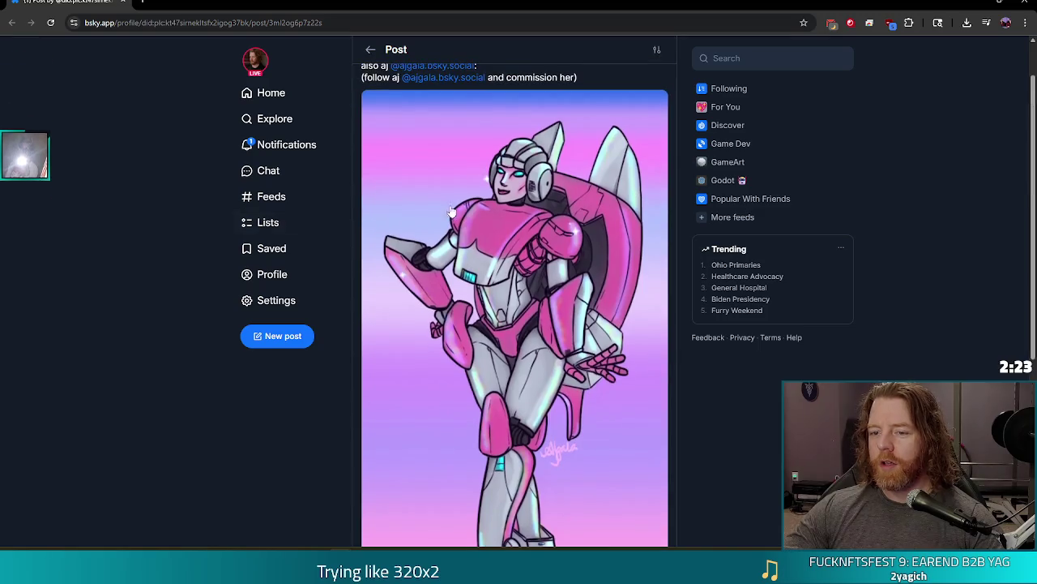
left_click(569, 202)
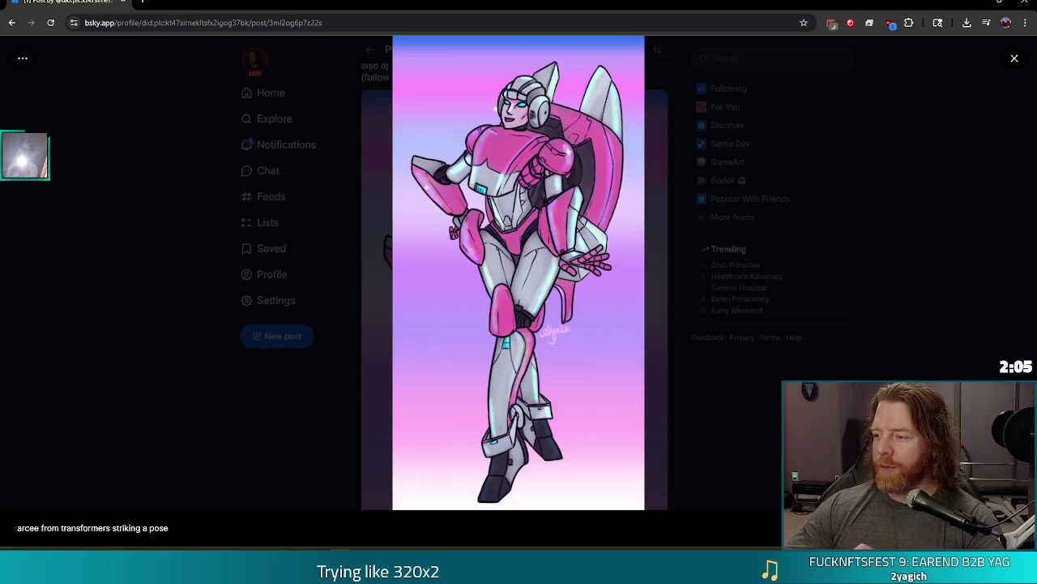
left_click(516, 276)
scroll(502, 365, "down", 3)
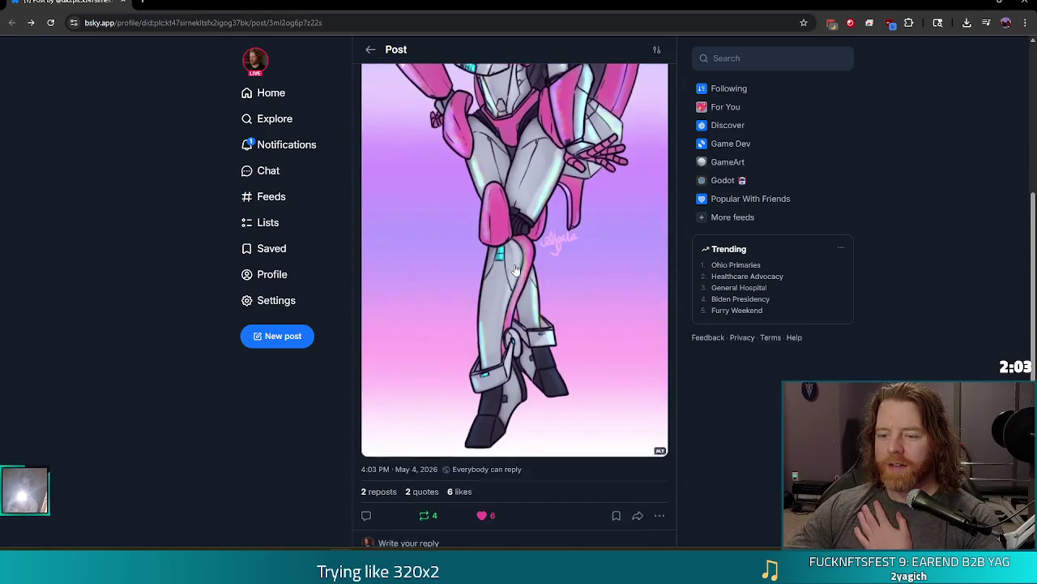
scroll(554, 371, "up", 3)
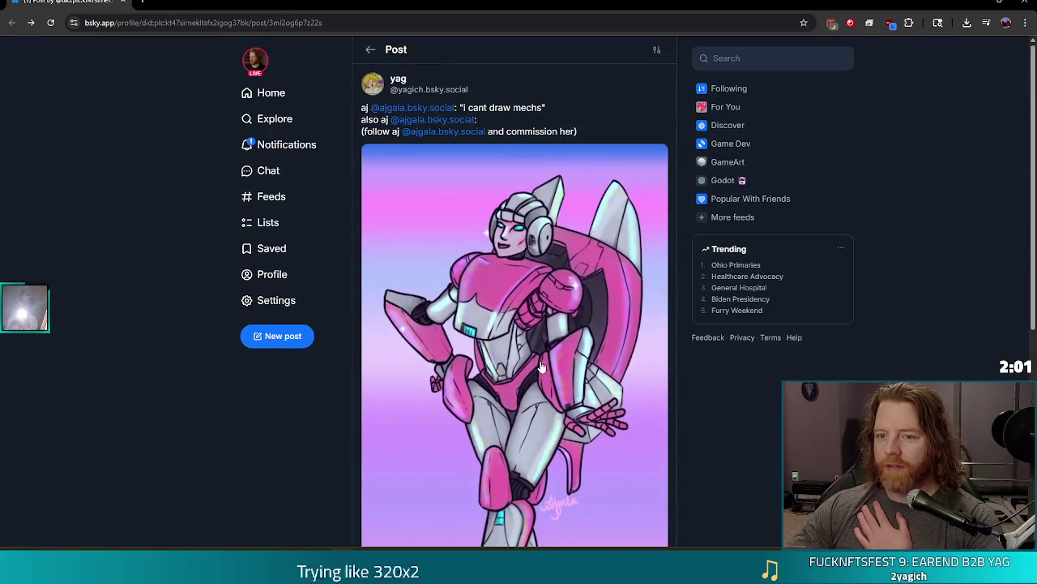
scroll(563, 339, "down", 2)
scroll(583, 204, "up", 2)
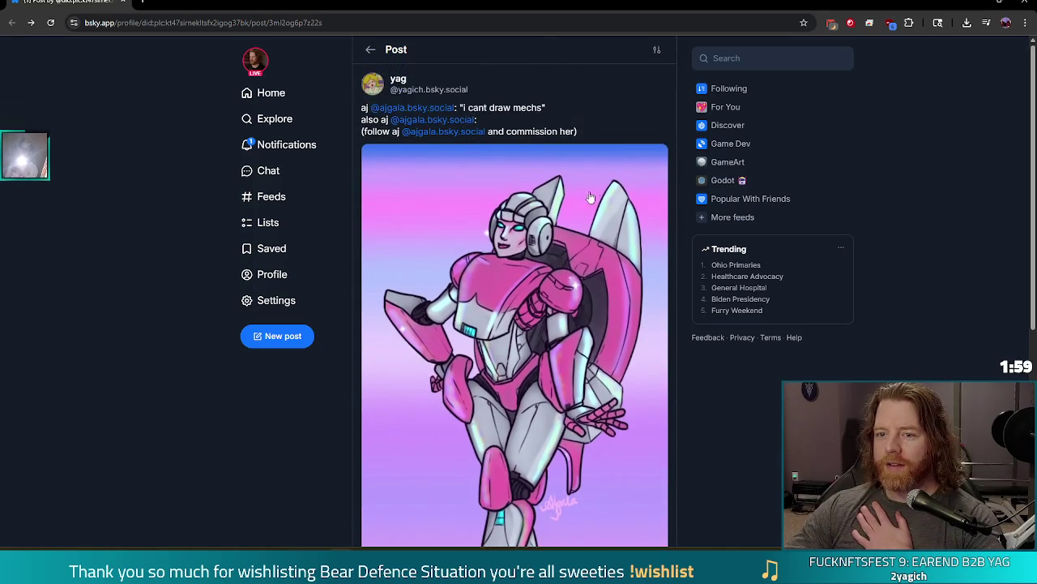
scroll(482, 224, "down", 2)
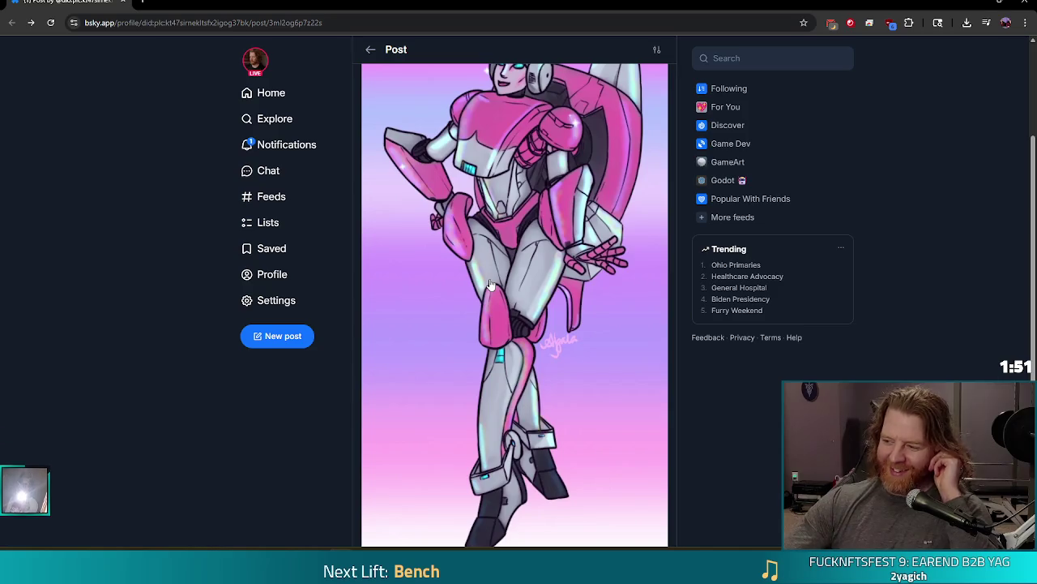
scroll(551, 315, "up", 1)
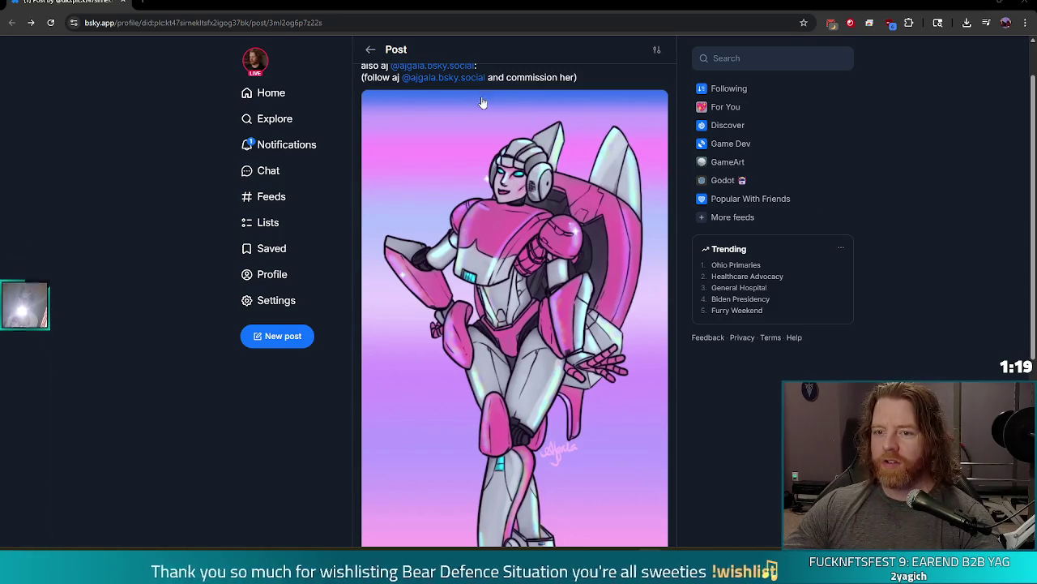
scroll(490, 104, "up", 2)
Open the mentioned artist's profile, view the Jar Jar drawing full size, then close the browser
left_click(397, 107)
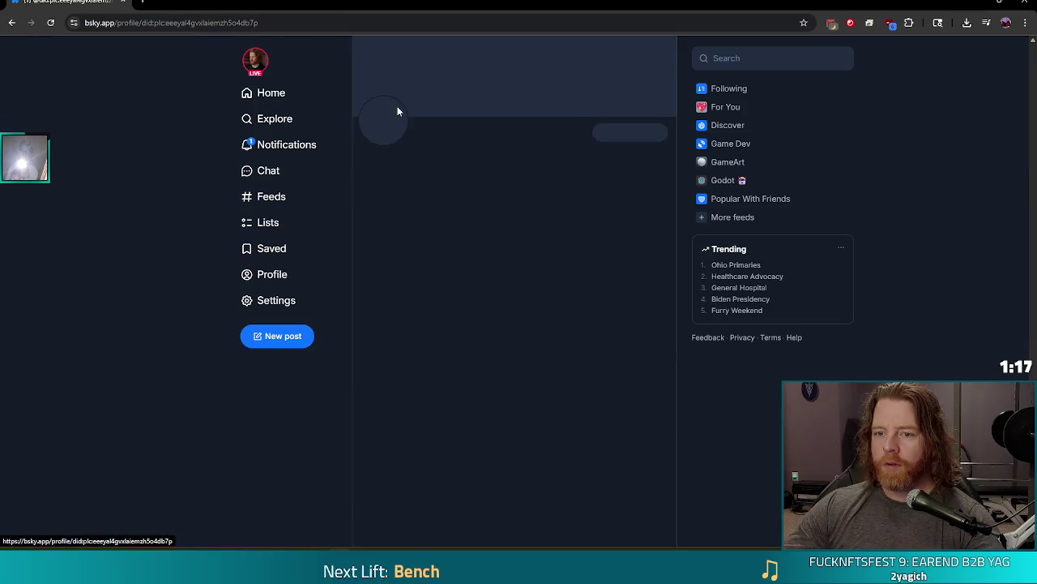
scroll(344, 304, "down", 5)
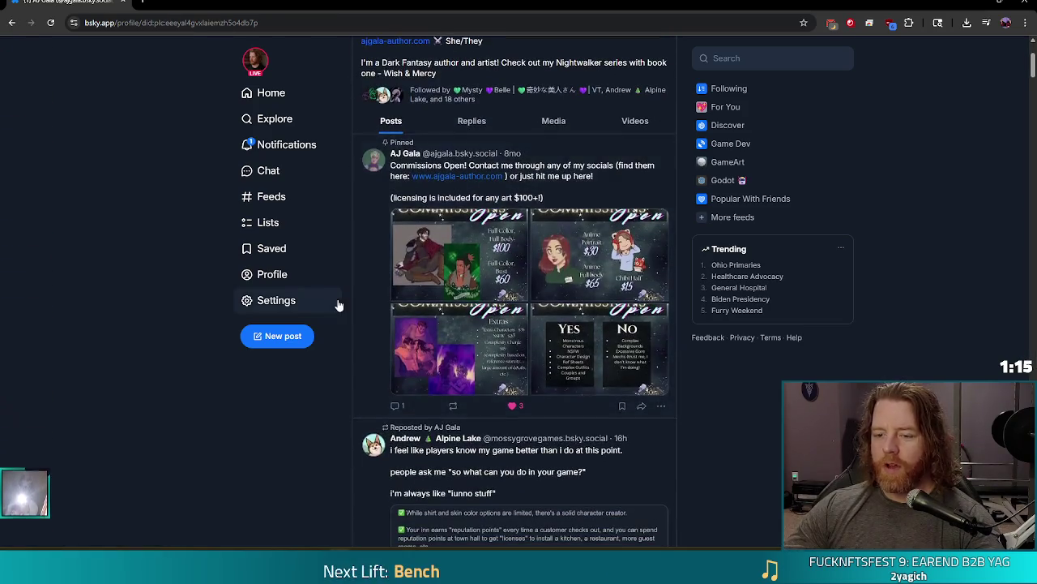
scroll(349, 305, "down", 7)
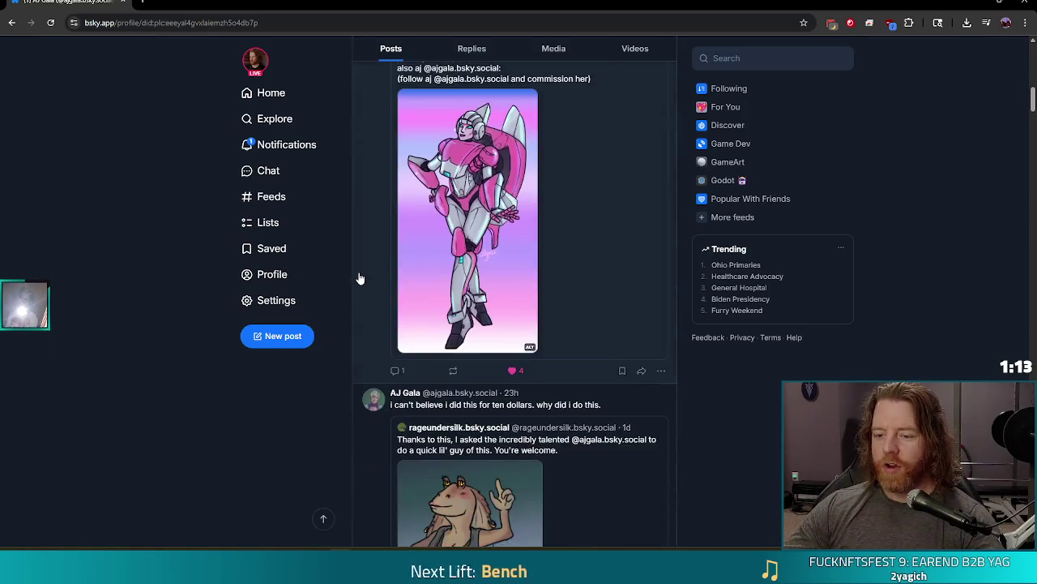
scroll(348, 267, "down", 2)
left_click(454, 243)
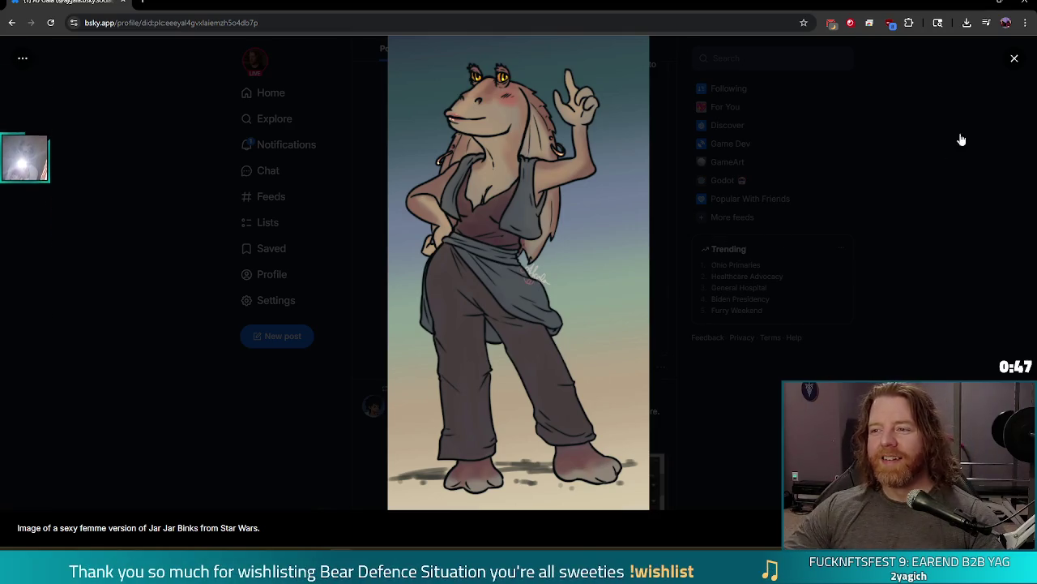
left_click(1025, 4)
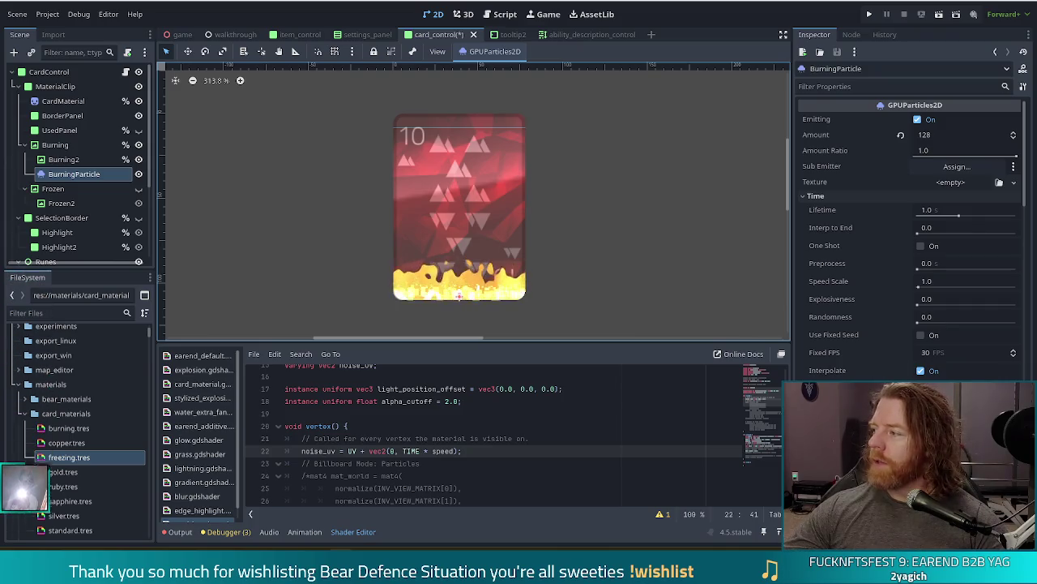
Drag the Chrome window showing the Arcee spacebridge render over the editor and maximize it
left_click_drag(1036, 90, 735, 141)
double_click(735, 141)
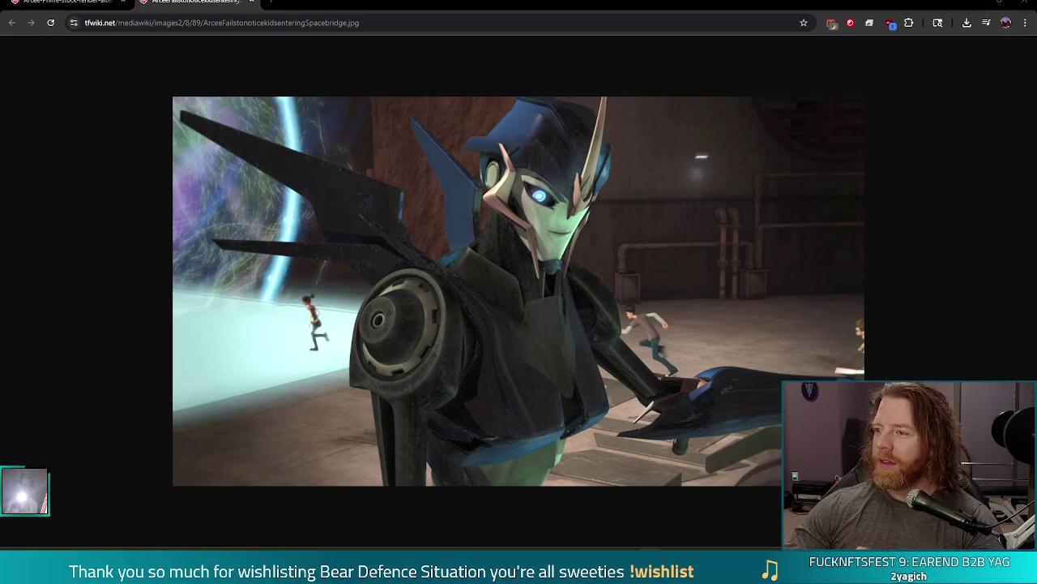
Switch from the Arcee image in Chrome back to the Godot card_control scene
key("alt+Tab")
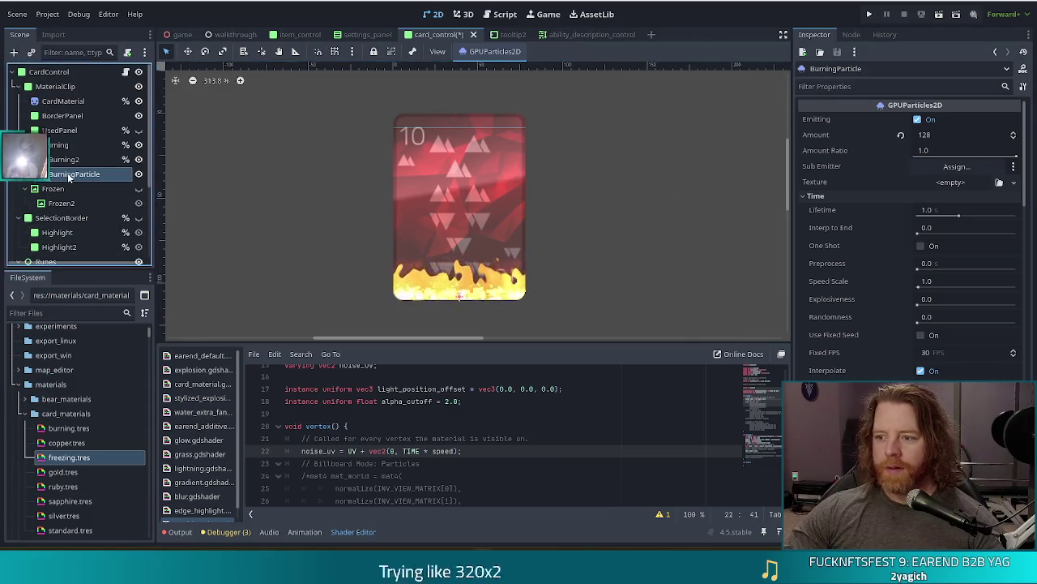
Set BurningParticle's Lifetime to 3 seconds, then change it to 4 seconds
mouse_move(845, 227)
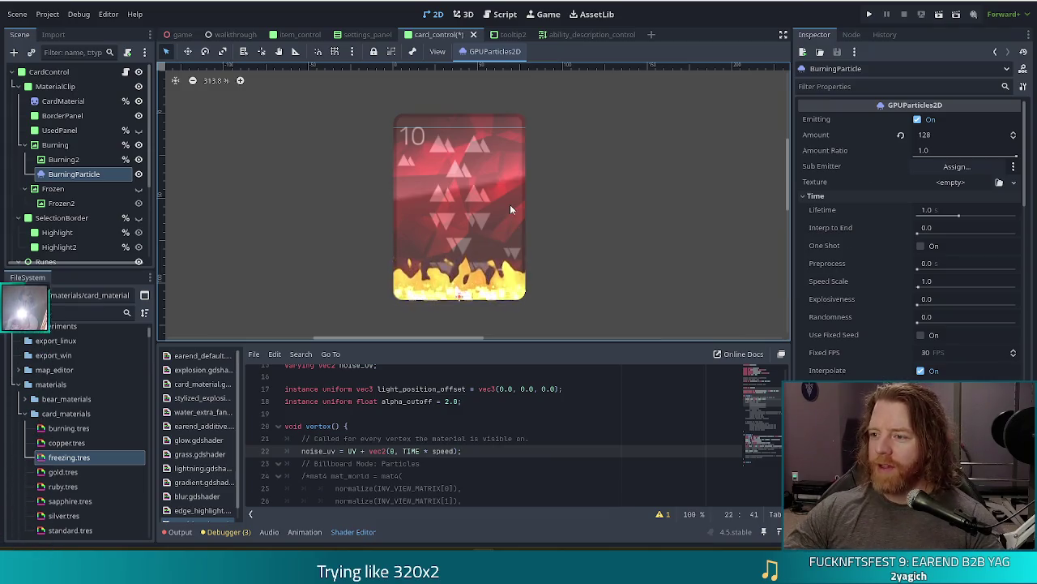
left_click(924, 210)
type("3")
key("Return")
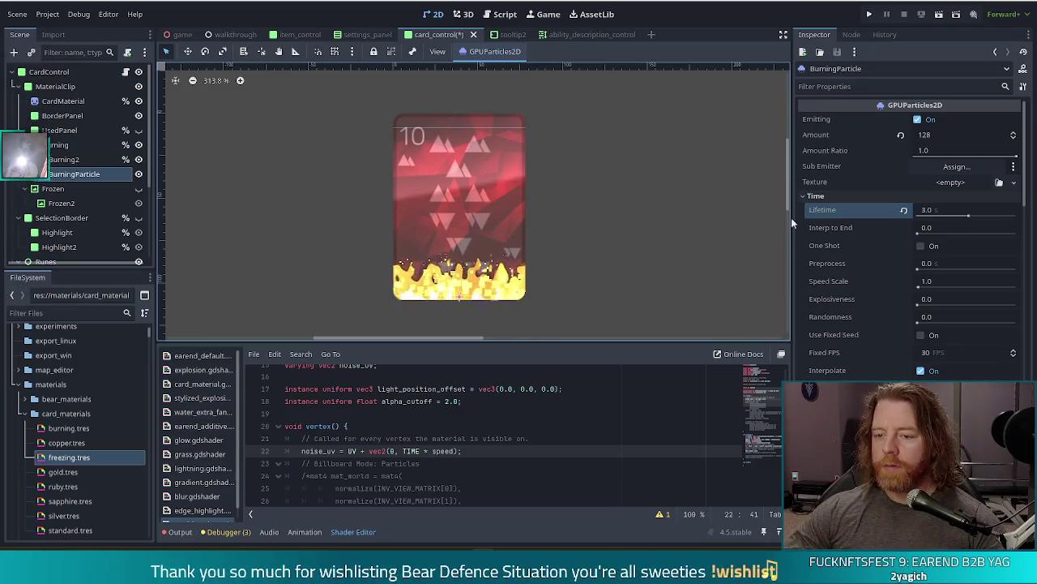
left_click(940, 210)
type("4")
key("Return")
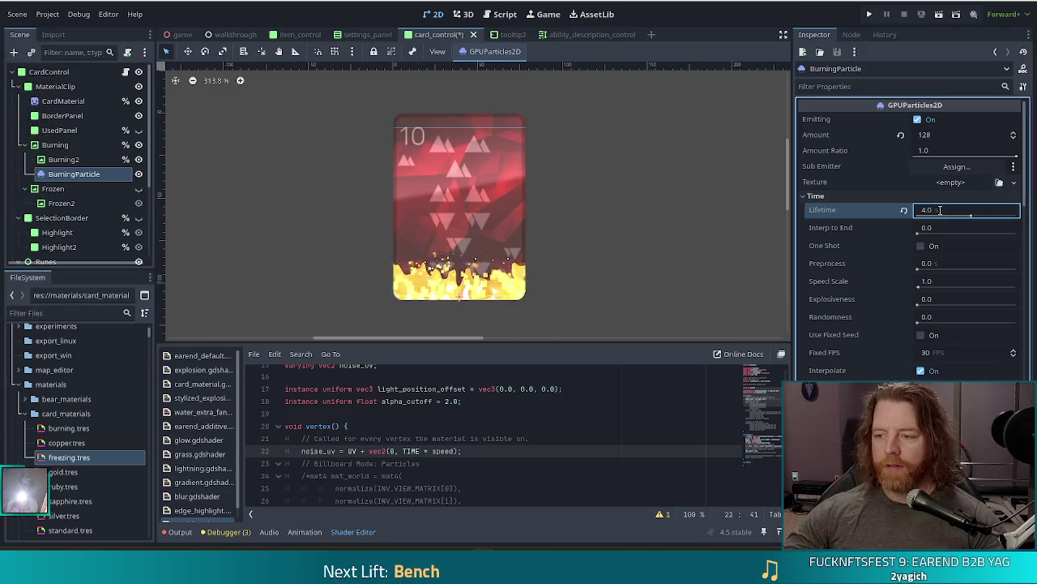
Reduce BurningParticle's Amount from 128 to 16 particles
left_click(933, 134)
type("16")
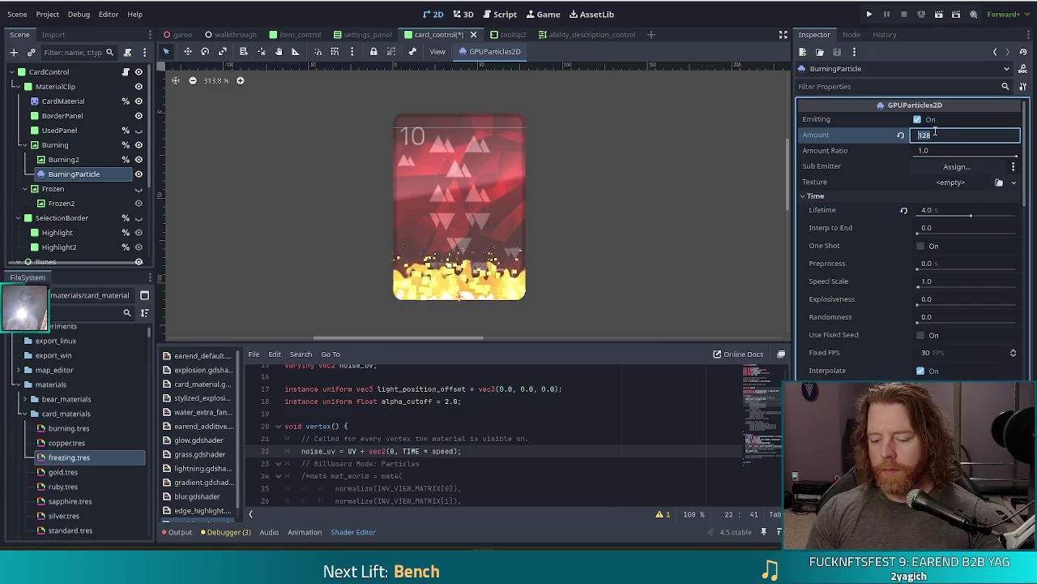
key("Return")
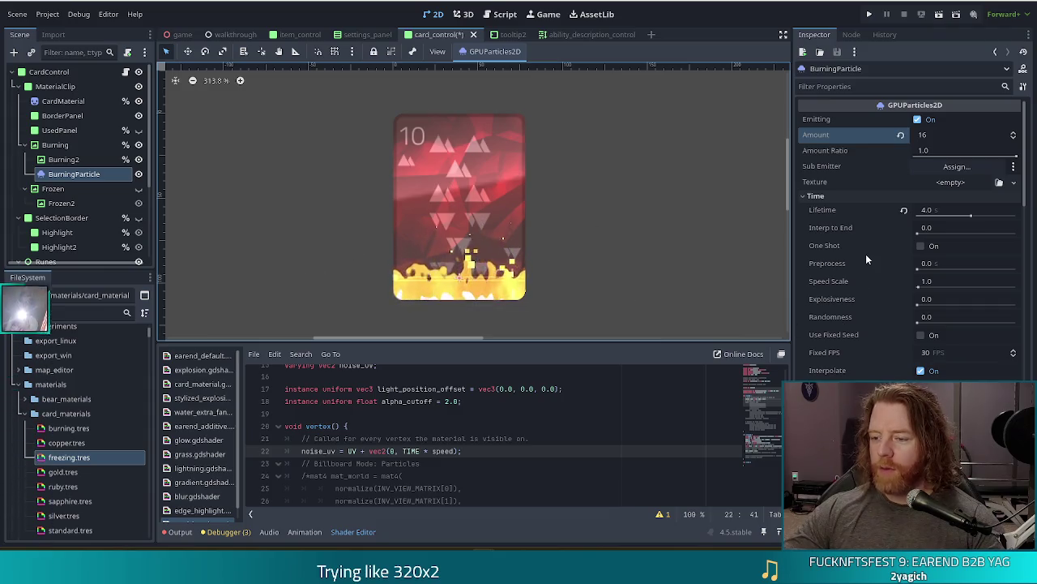
Collapse the process material's Scale and Color Curves sections in the Inspector
scroll(866, 255, "down", 3)
scroll(866, 257, "down", 6)
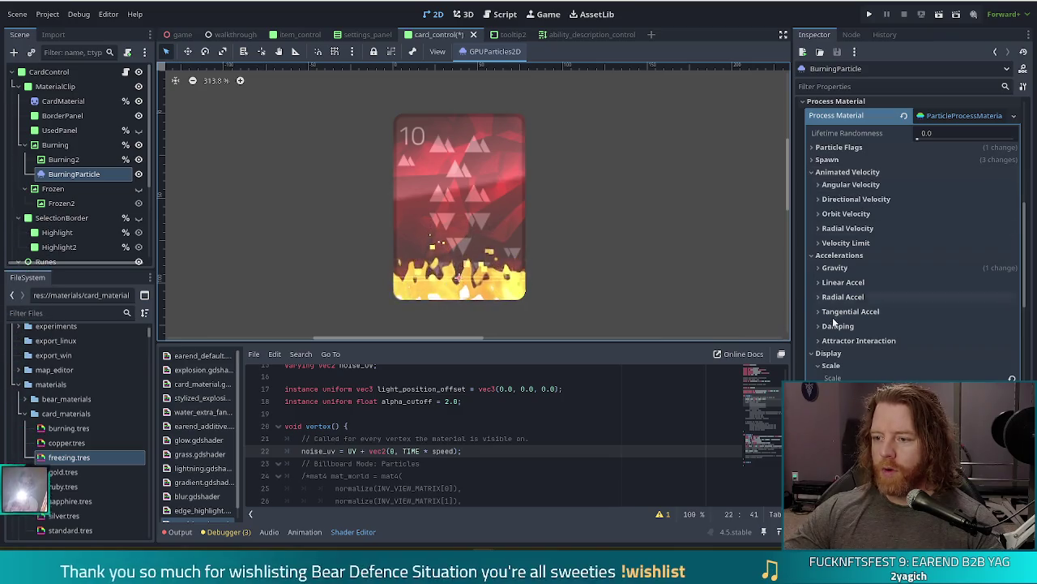
scroll(875, 317, "down", 4)
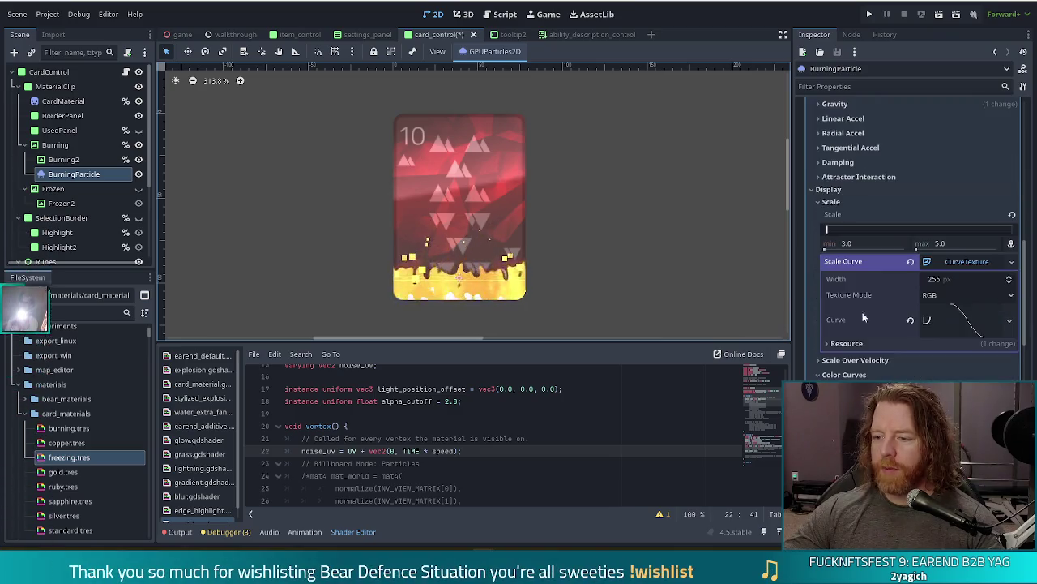
left_click(835, 201)
left_click(834, 231)
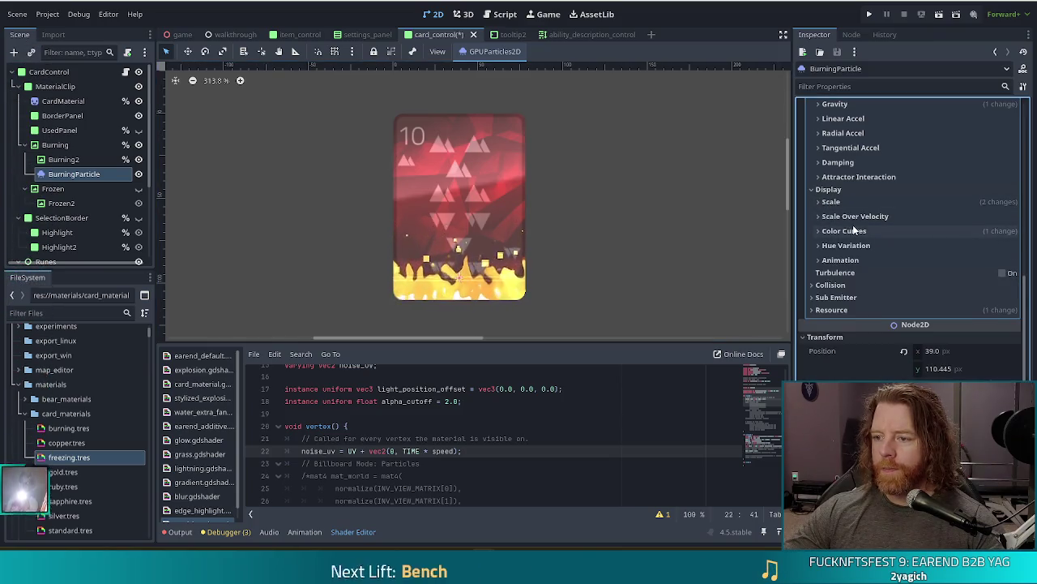
Under Spawn, collapse Position, expand the Angle range, and fold away Velocity
scroll(888, 244, "up", 8)
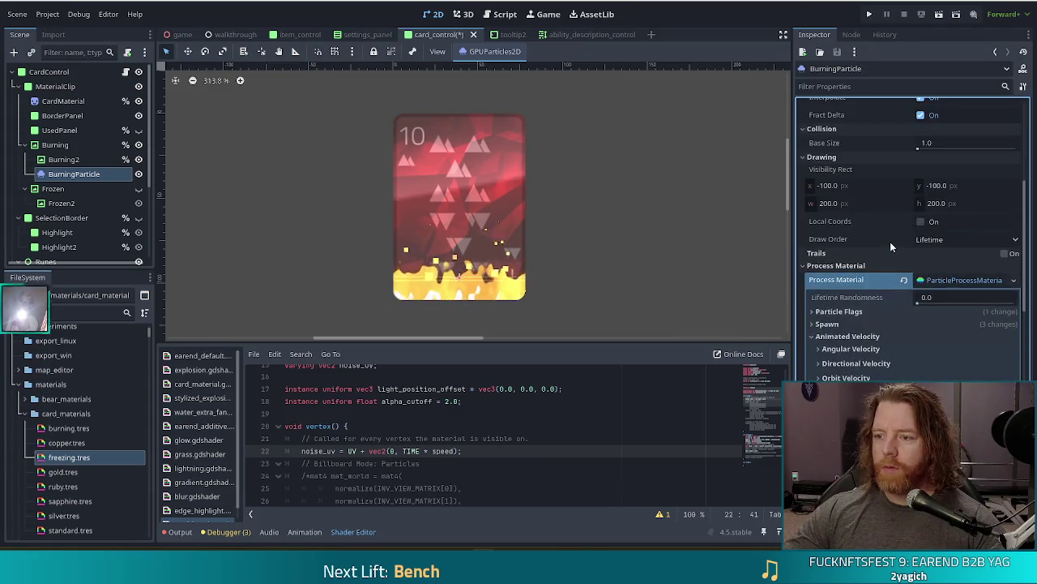
scroll(890, 253, "down", 4)
left_click(827, 160)
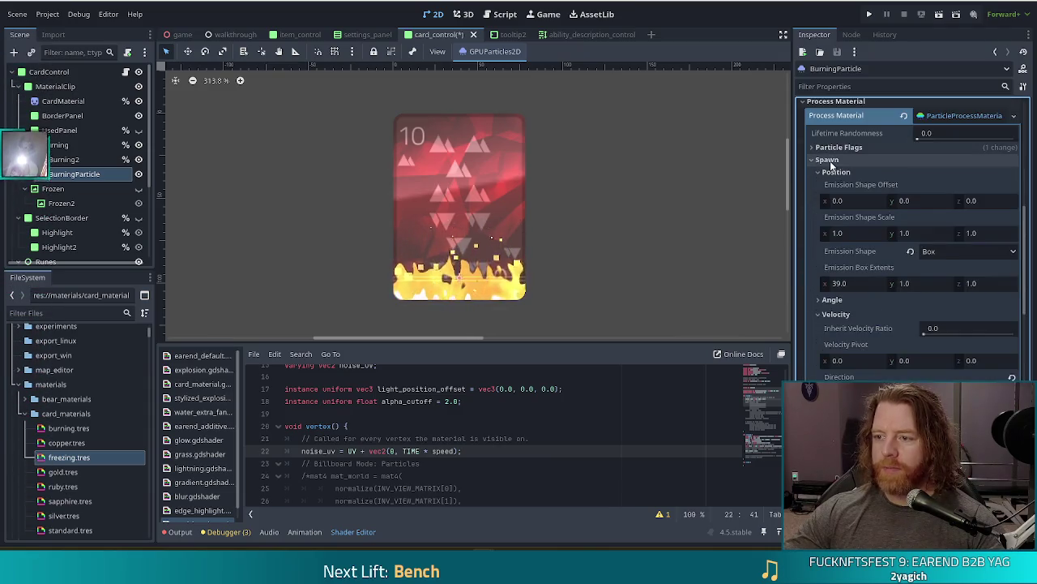
left_click(828, 172)
left_click(830, 187)
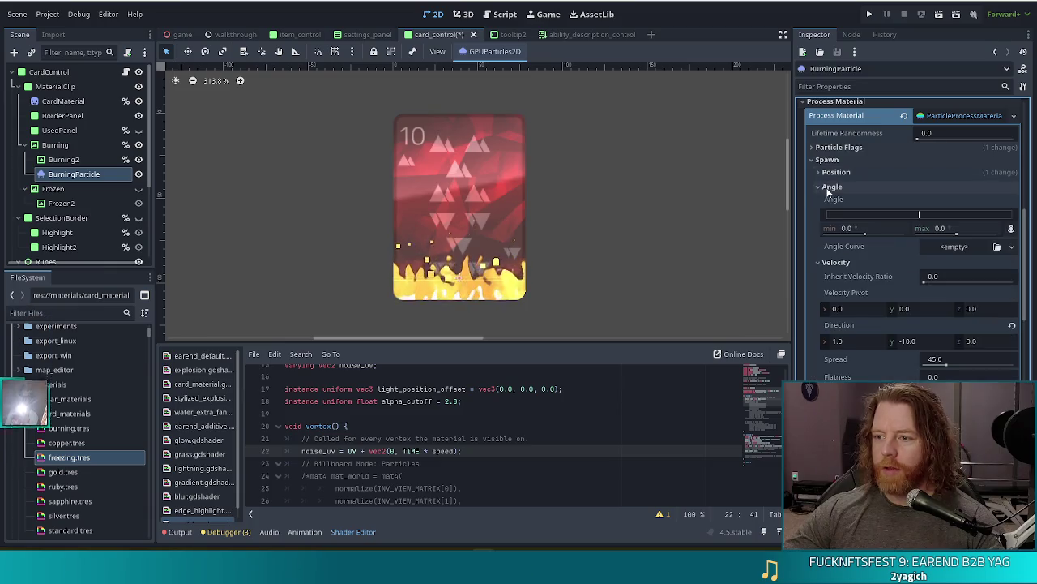
left_click(821, 262)
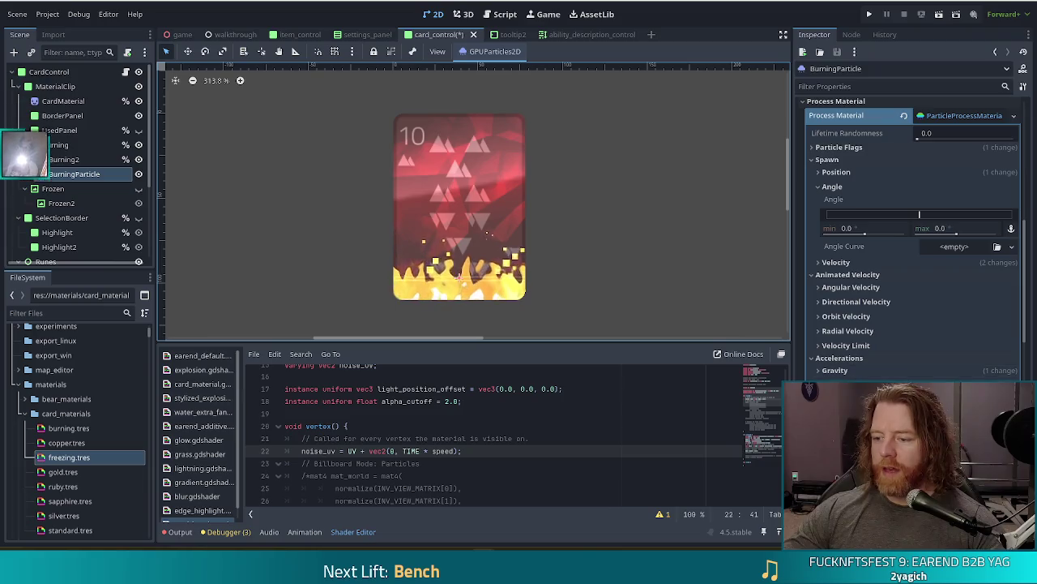
scroll(830, 159, "down", 2)
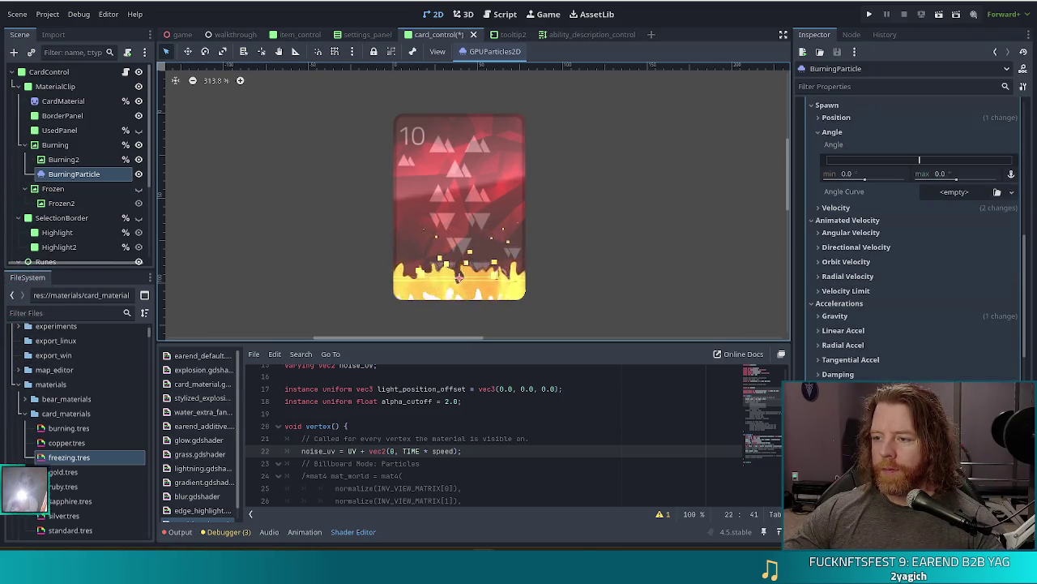
scroll(891, 235, "up", 2)
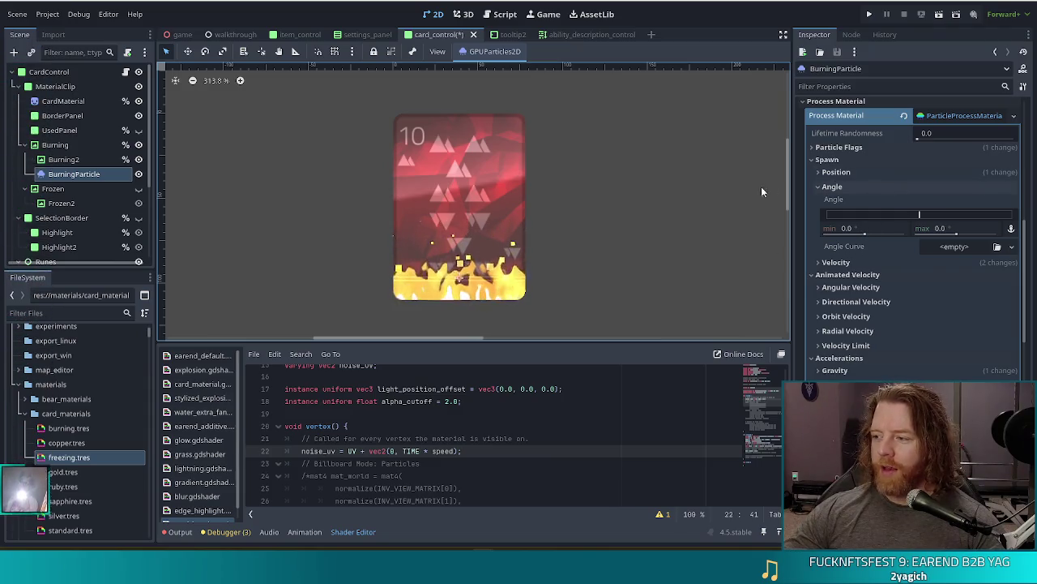
scroll(842, 276, "down", 5)
left_click(832, 304)
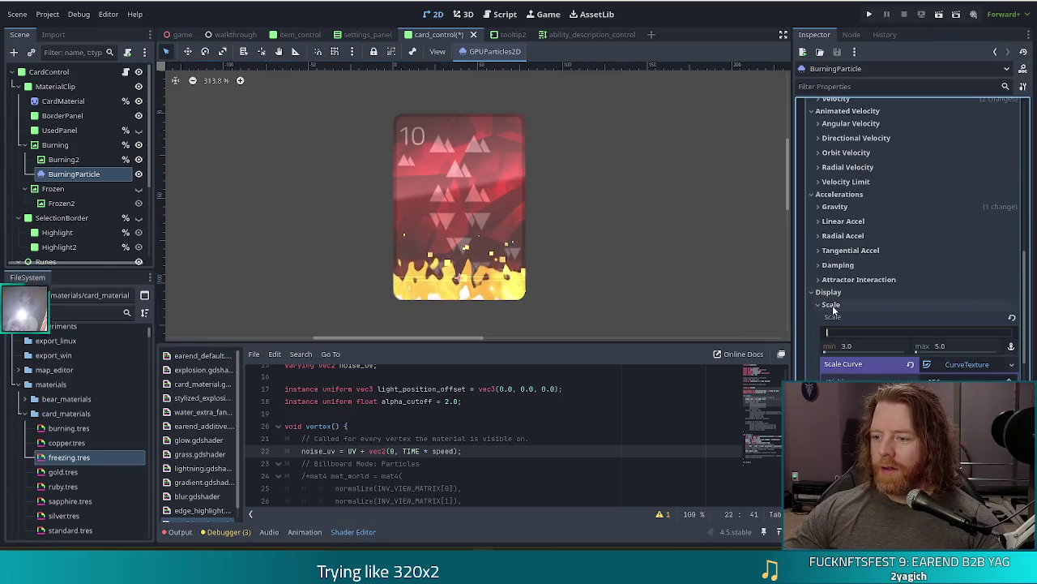
mouse_move(848, 349)
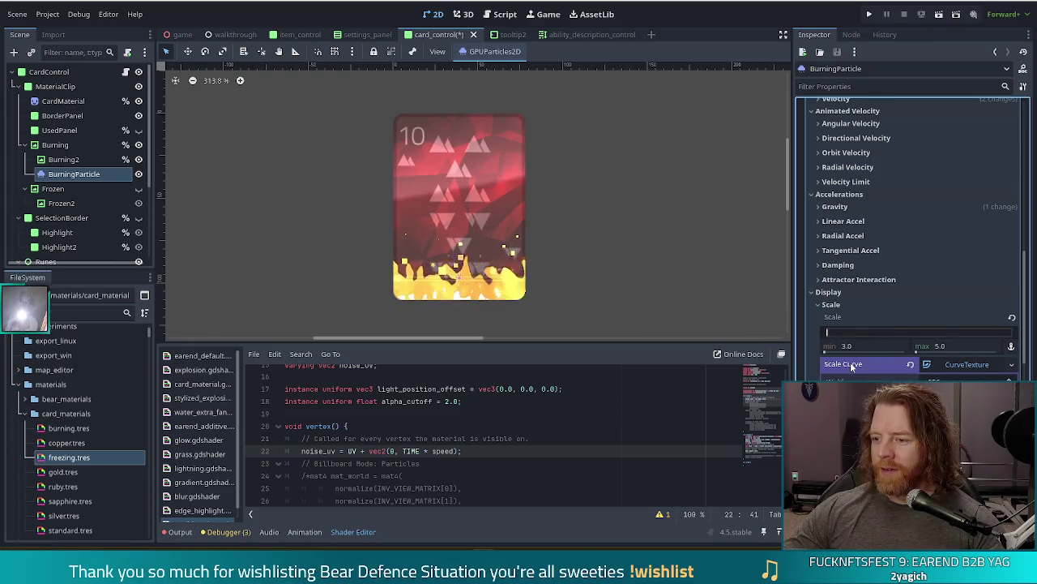
scroll(850, 357, "down", 2)
left_click(832, 251)
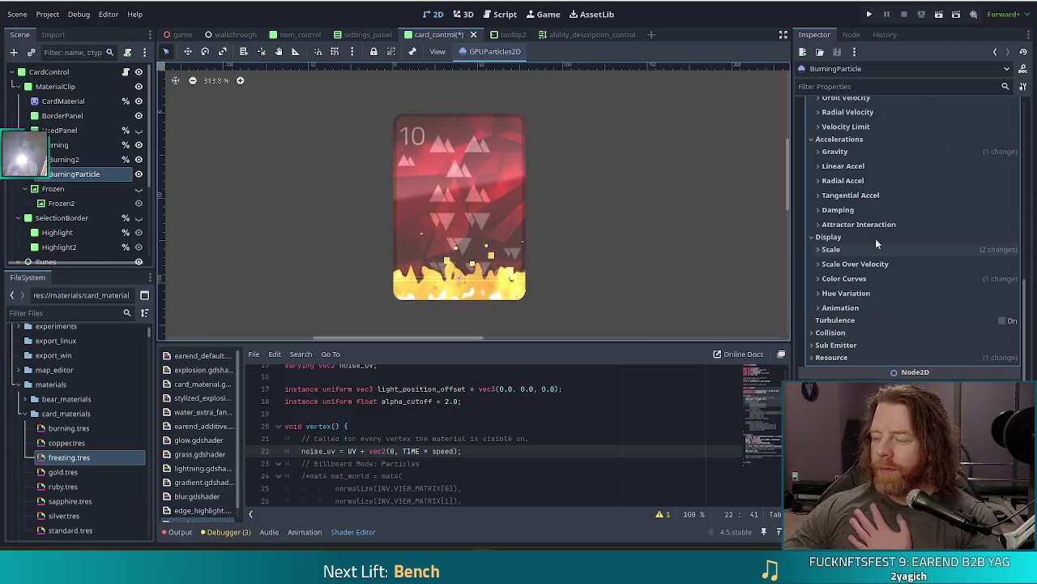
scroll(893, 182, "up", 5)
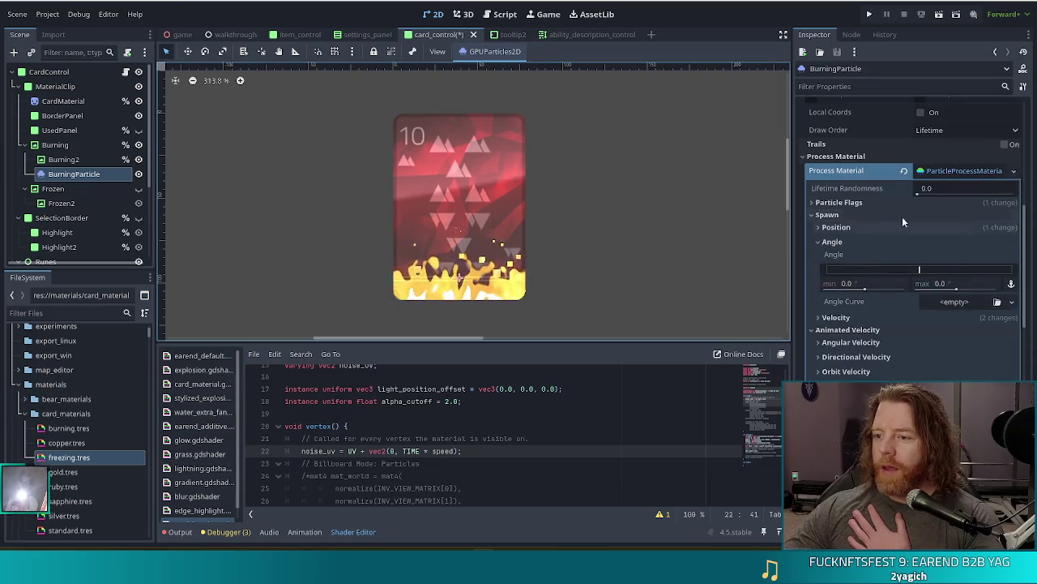
left_click(971, 300)
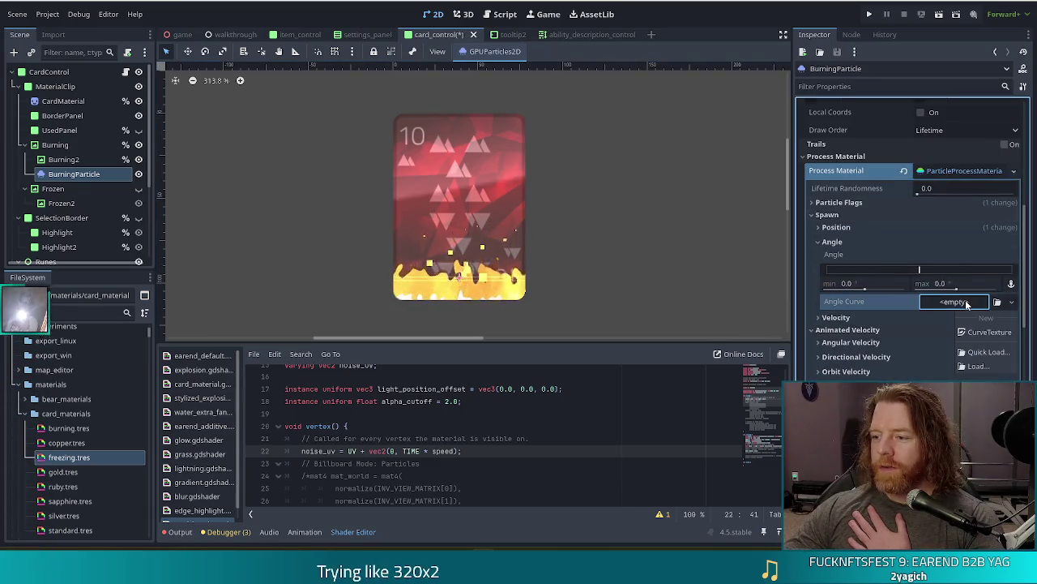
key("Escape")
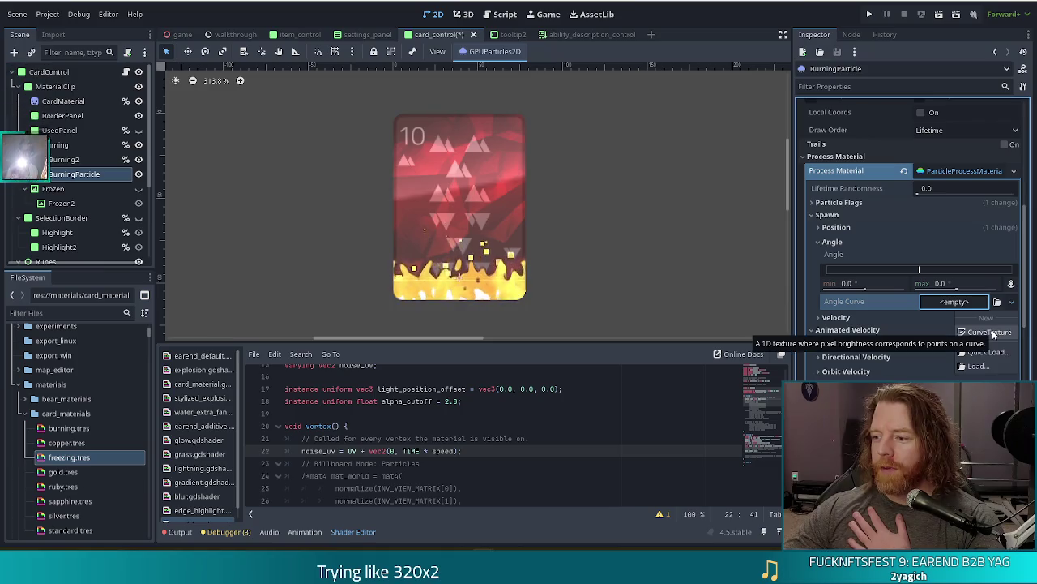
left_click(972, 301)
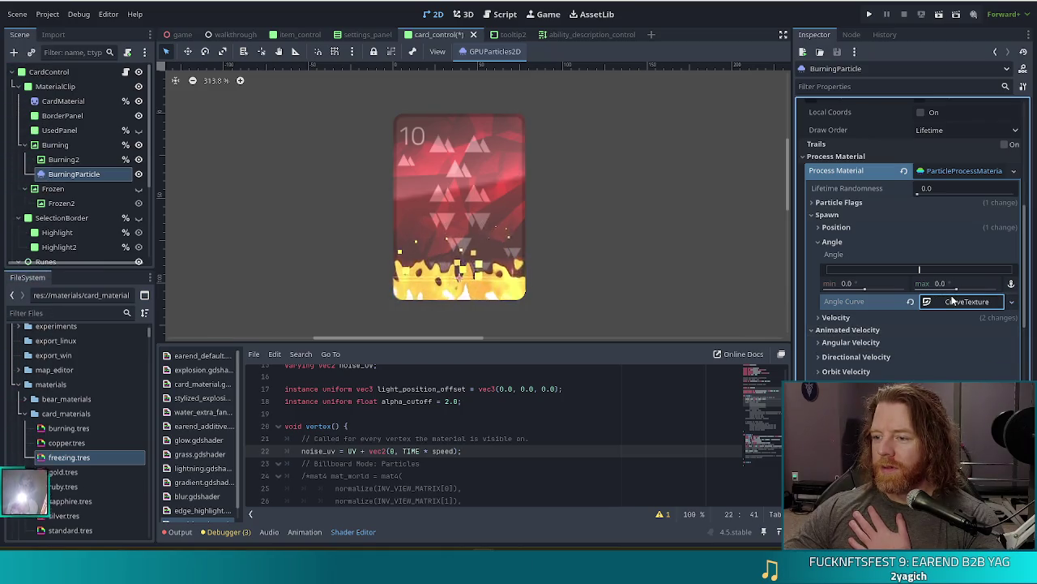
left_click(956, 317)
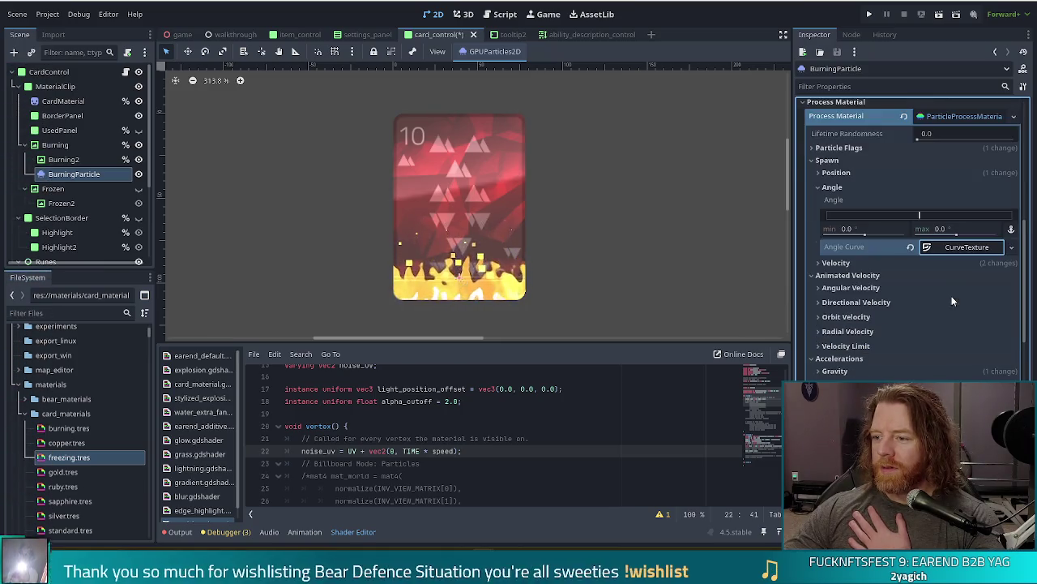
left_click(959, 250)
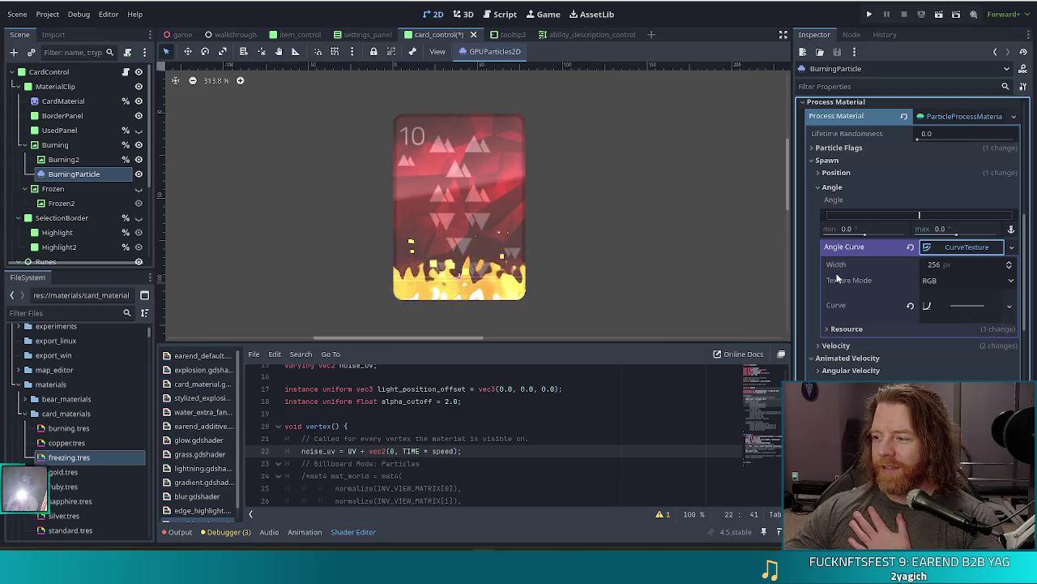
left_click(910, 247)
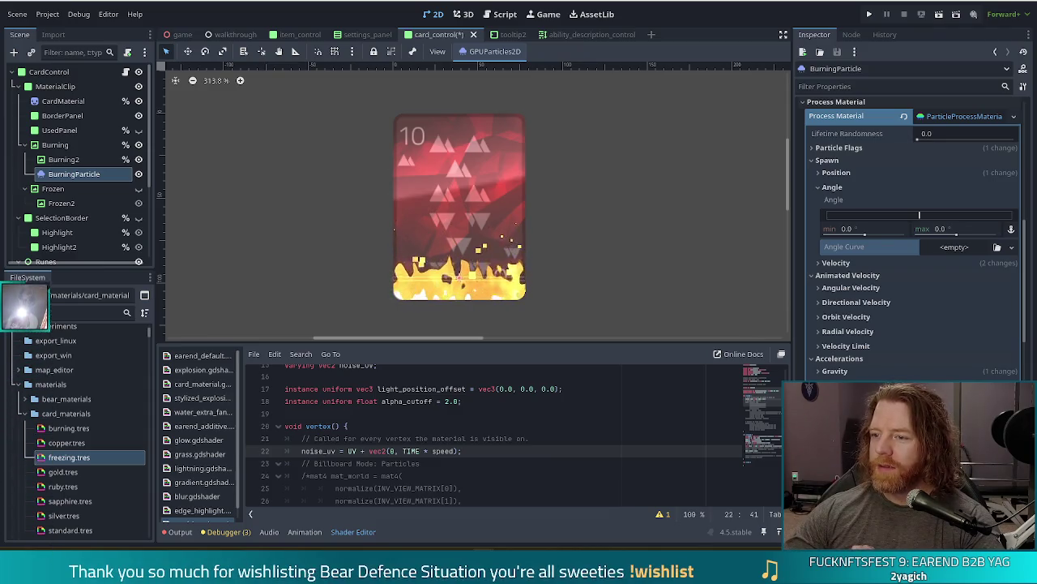
left_click(835, 262)
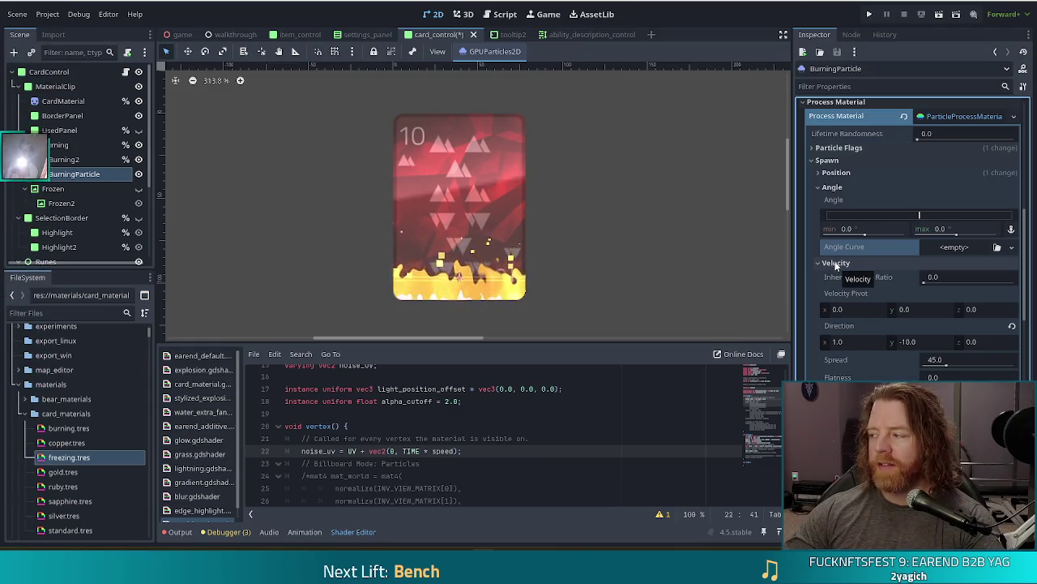
left_click(837, 262)
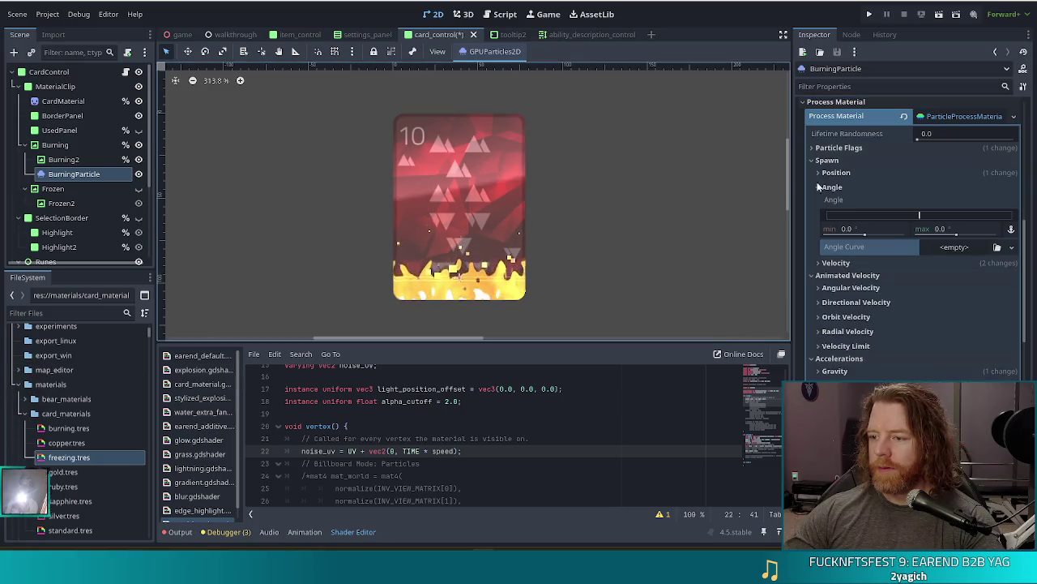
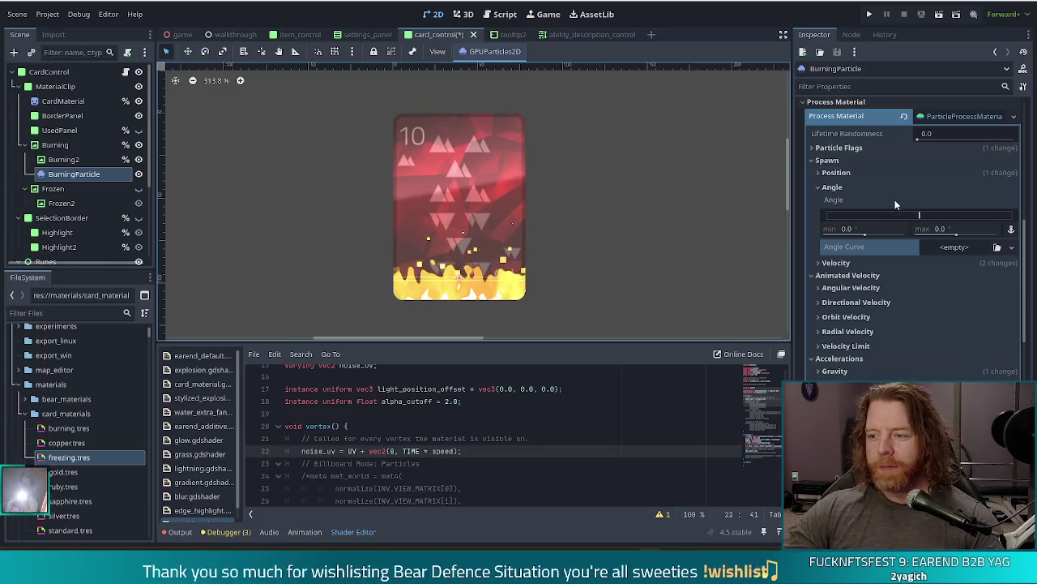
Give BurningParticle a spawn angle range of -288 to 307.2 and angular velocity of -57.6 to 163.2
left_click_drag(847, 231, 845, 235)
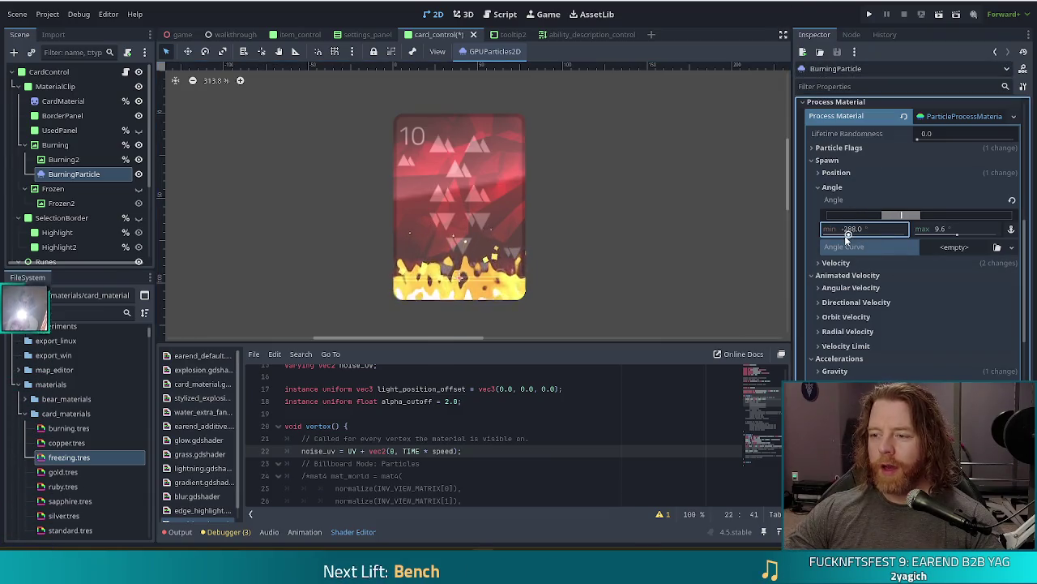
left_click_drag(957, 235, 973, 234)
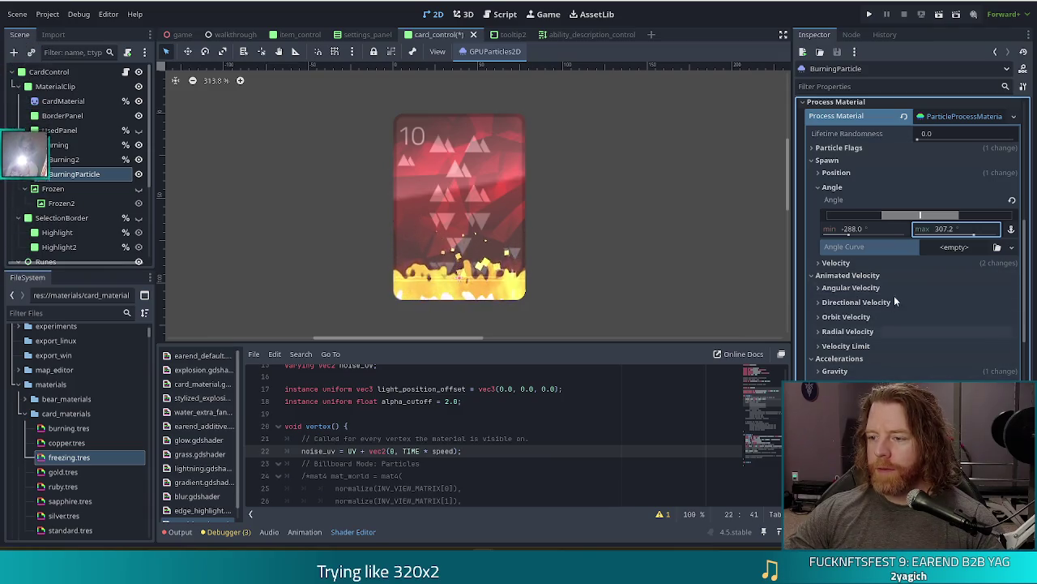
left_click(858, 290)
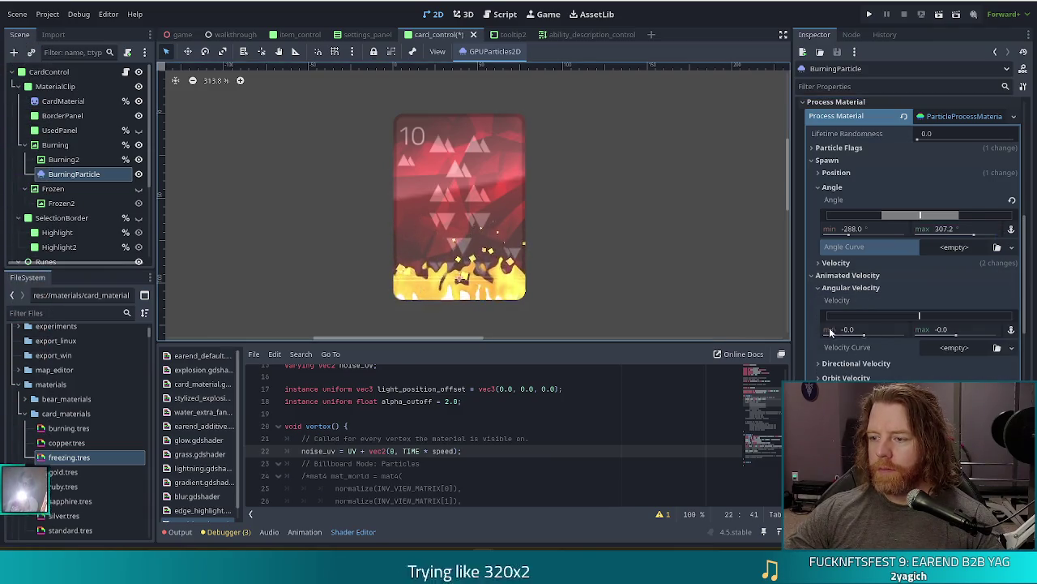
left_click_drag(864, 332, 843, 332)
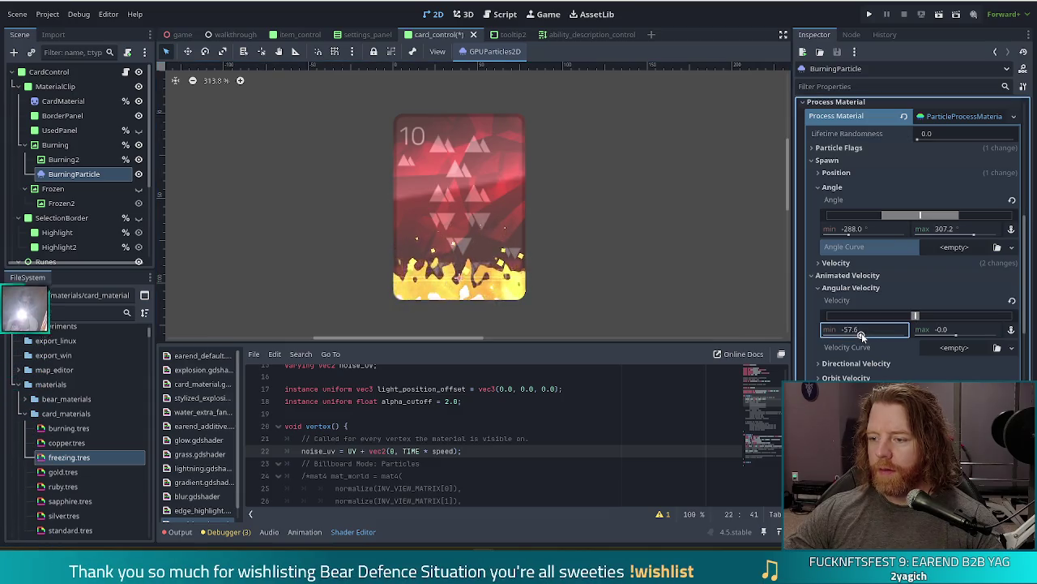
left_click_drag(950, 331, 965, 337)
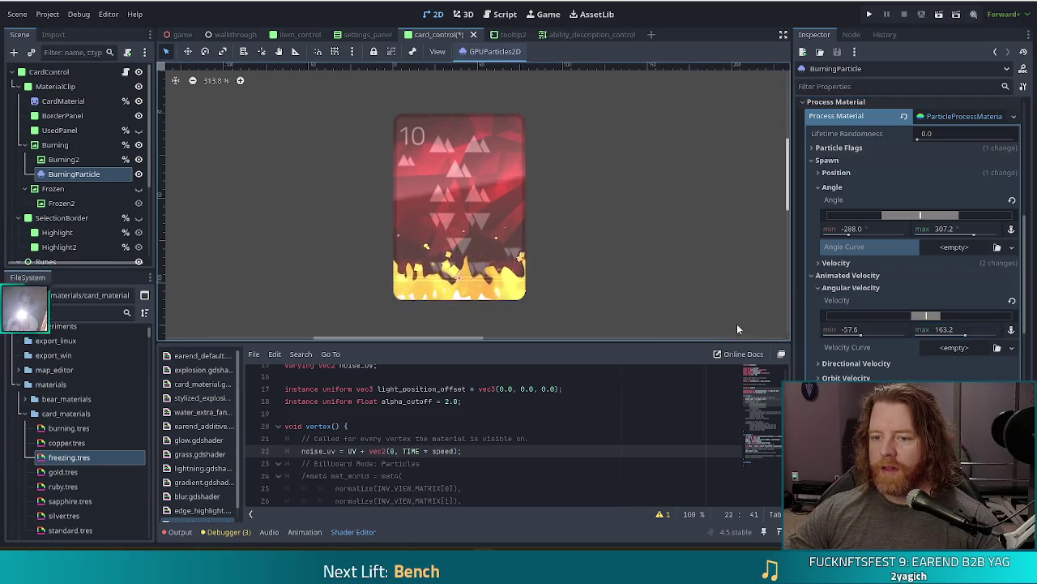
scroll(857, 368, "down", 3)
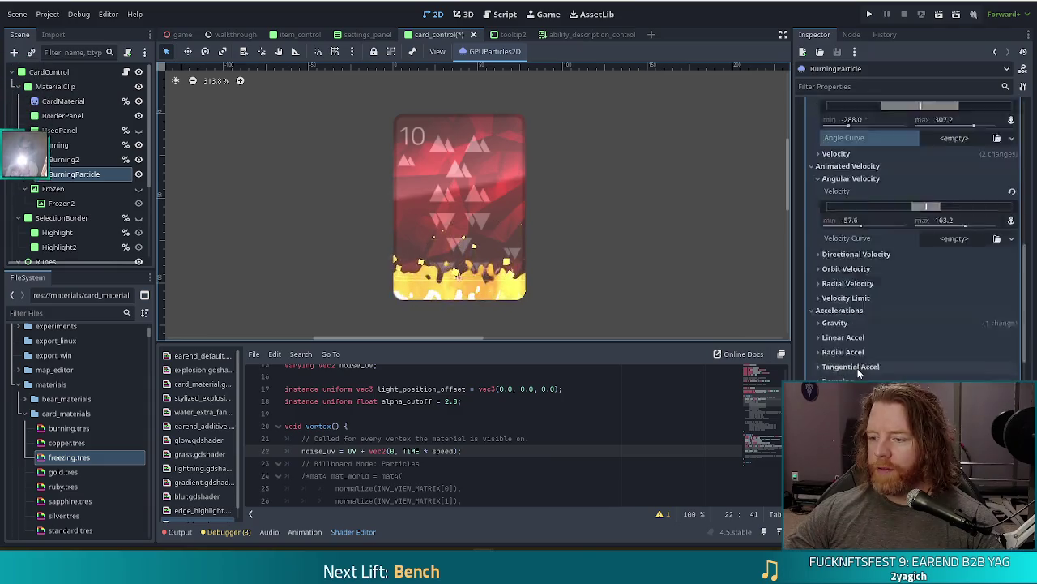
Set the Display > Scale range of BurningParticle to 2 minimum and 4.0 maximum
scroll(857, 368, "down", 5)
left_click(842, 243)
left_click(842, 243)
left_click(831, 256)
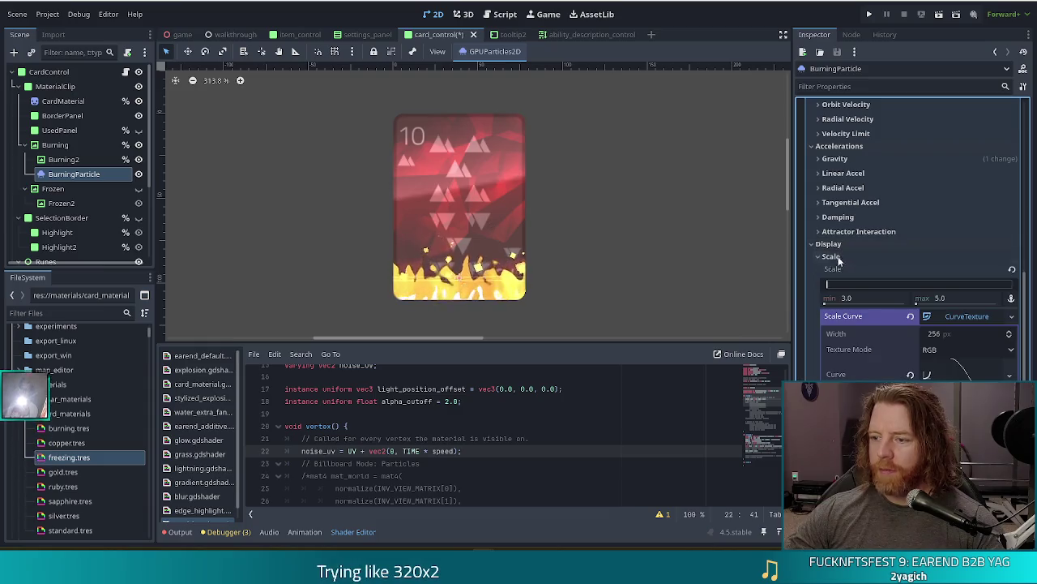
left_click(864, 297)
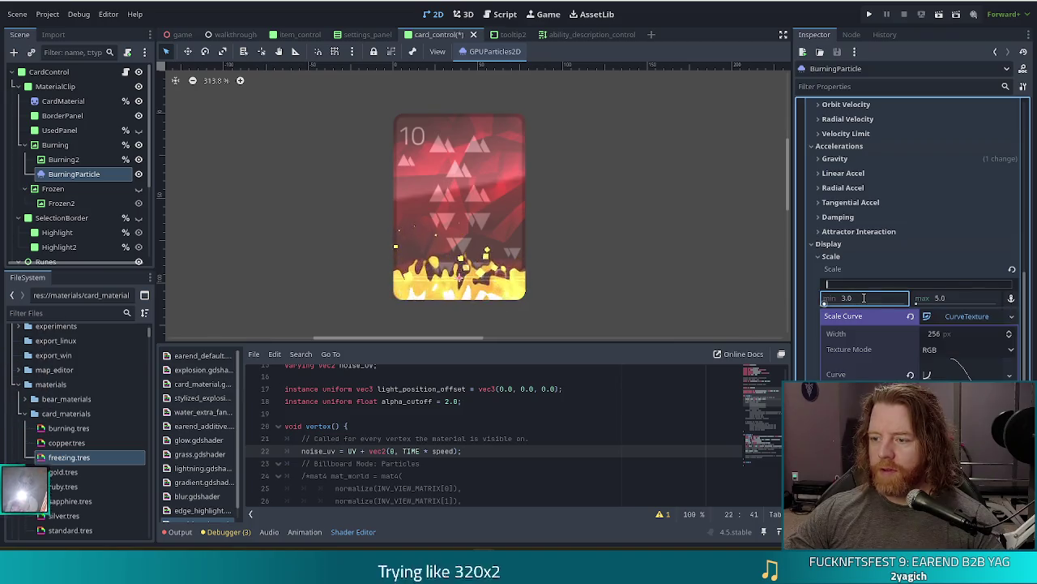
type("2")
left_click(962, 298)
type("4.0")
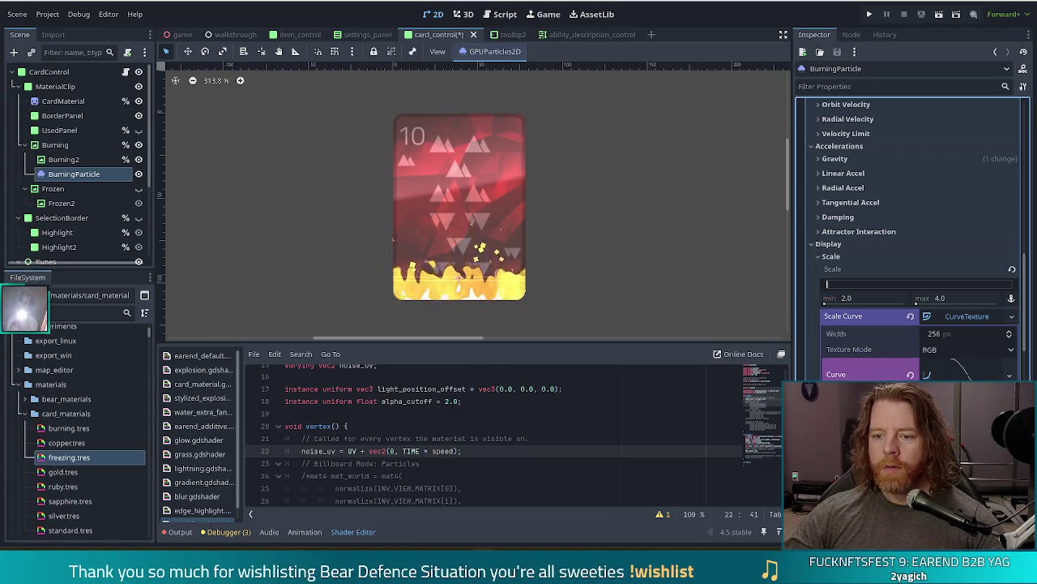
Reduce the scale range to 1.5 minimum and 3.0 maximum
left_click(949, 298)
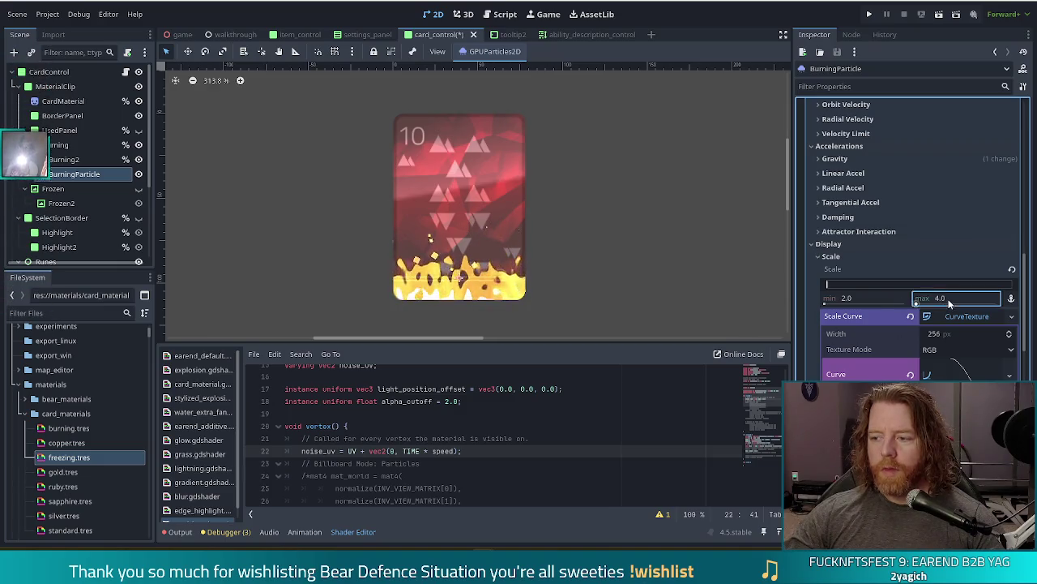
type("3")
left_click(874, 298)
type("1.5")
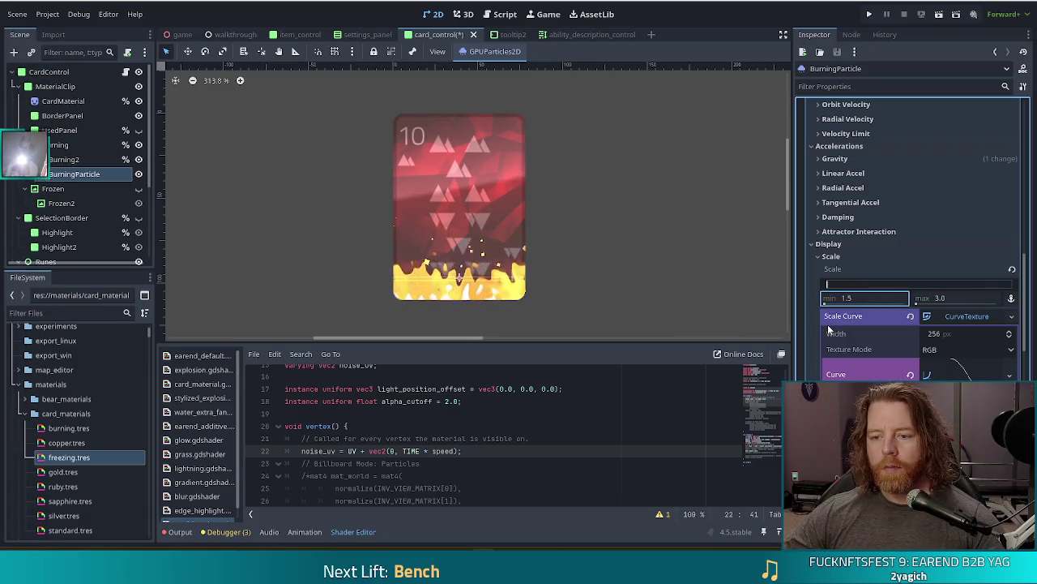
key("Return")
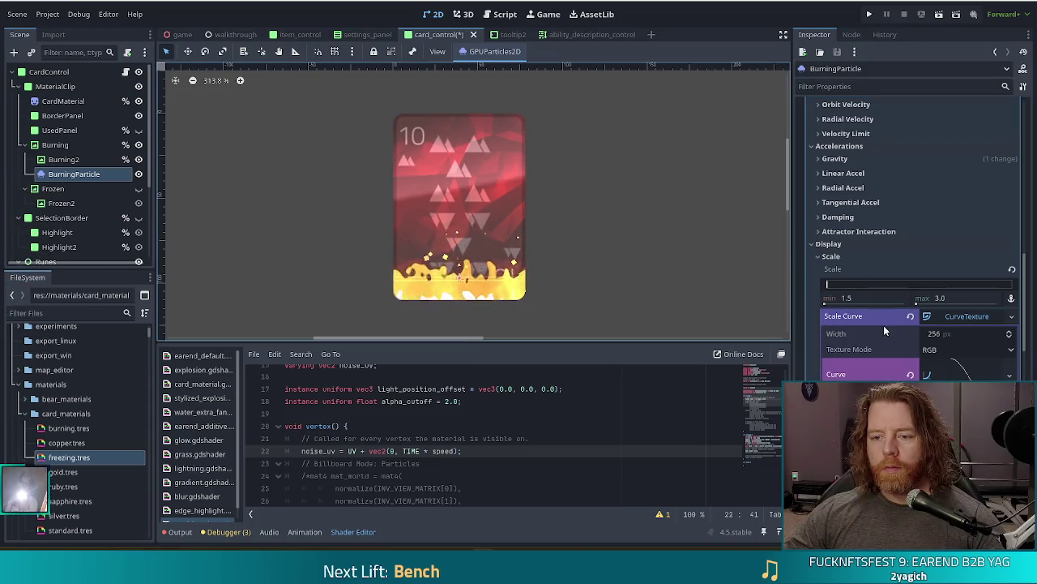
scroll(911, 314, "up", 5)
scroll(912, 308, "up", 3)
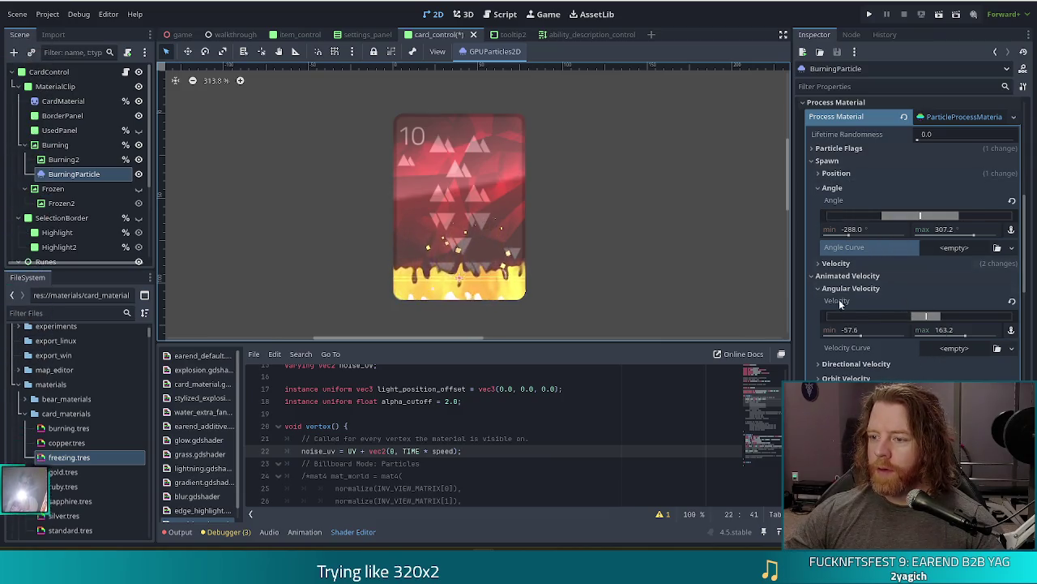
Set BurningParticle's Velocity spread to 15
left_click(836, 263)
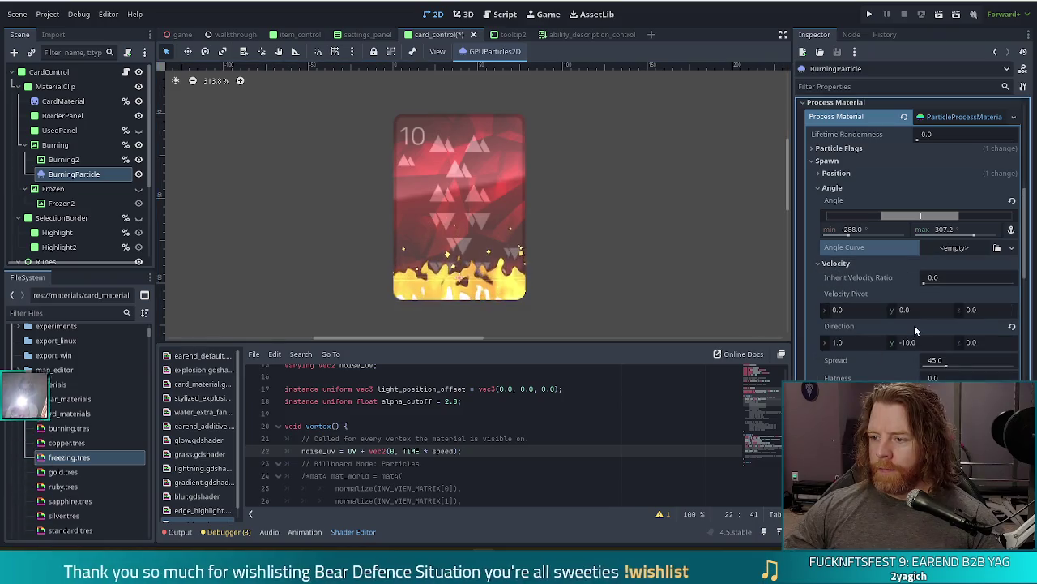
left_click(940, 362)
type("15")
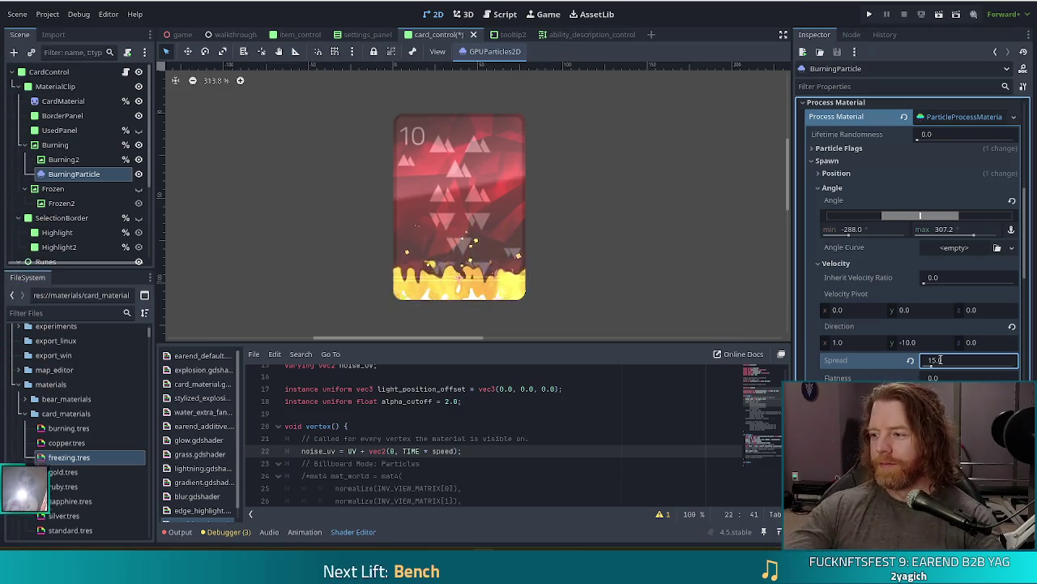
key("Return")
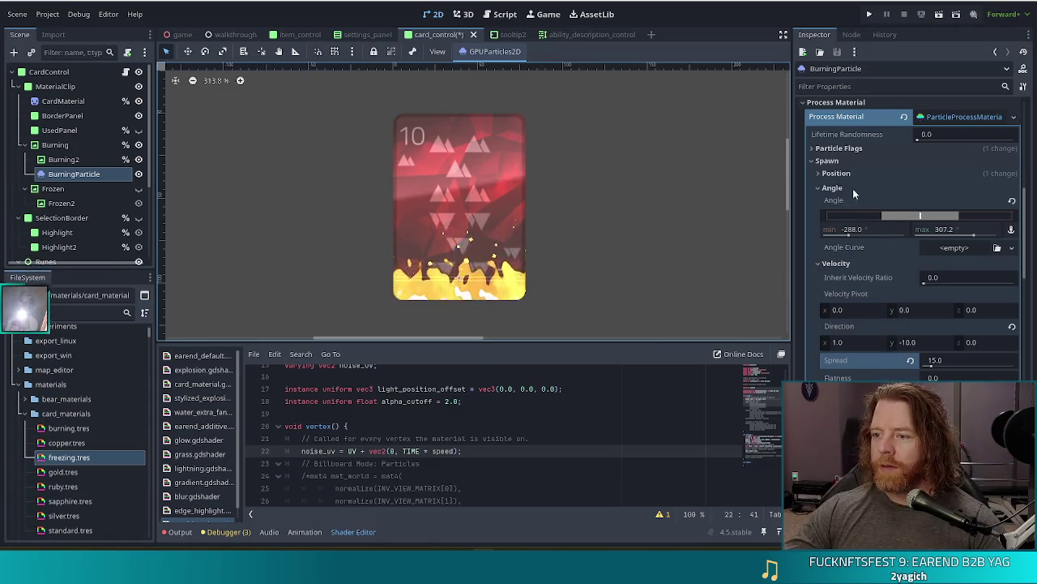
left_click(821, 161)
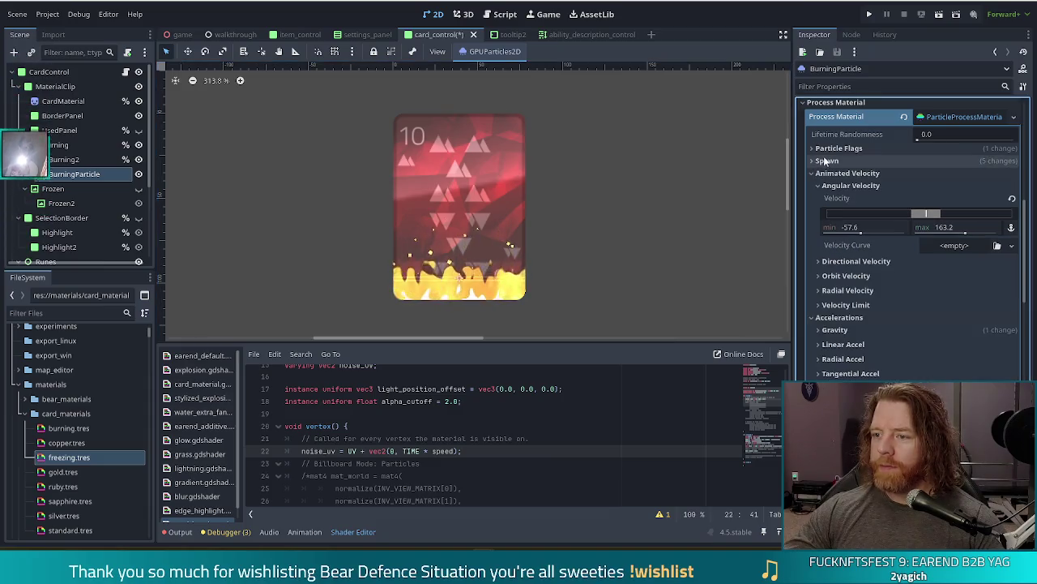
Set BurningParticle's minimum initial velocity to 5
scroll(843, 243, "up", 3)
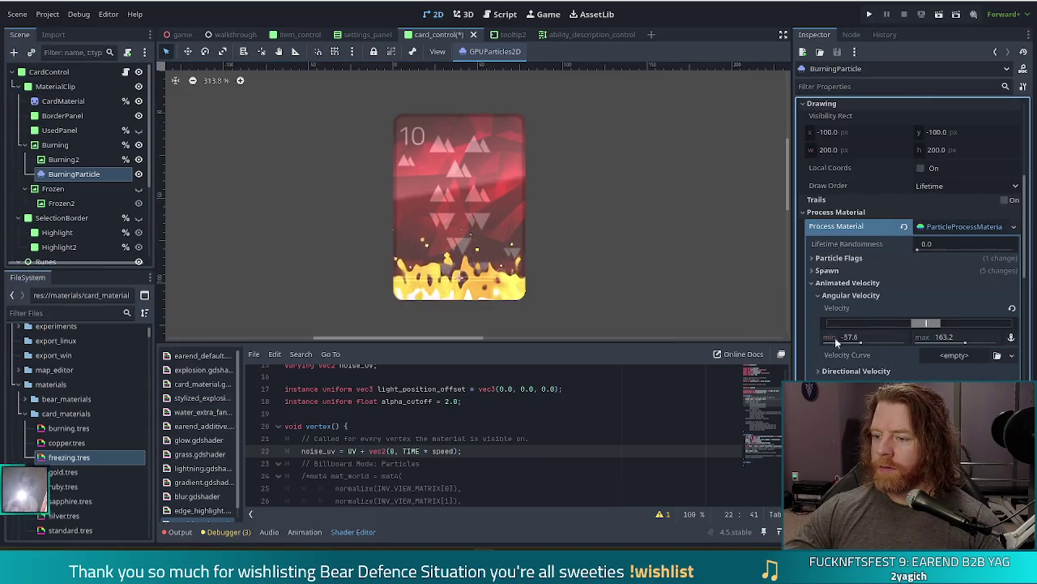
left_click(826, 270)
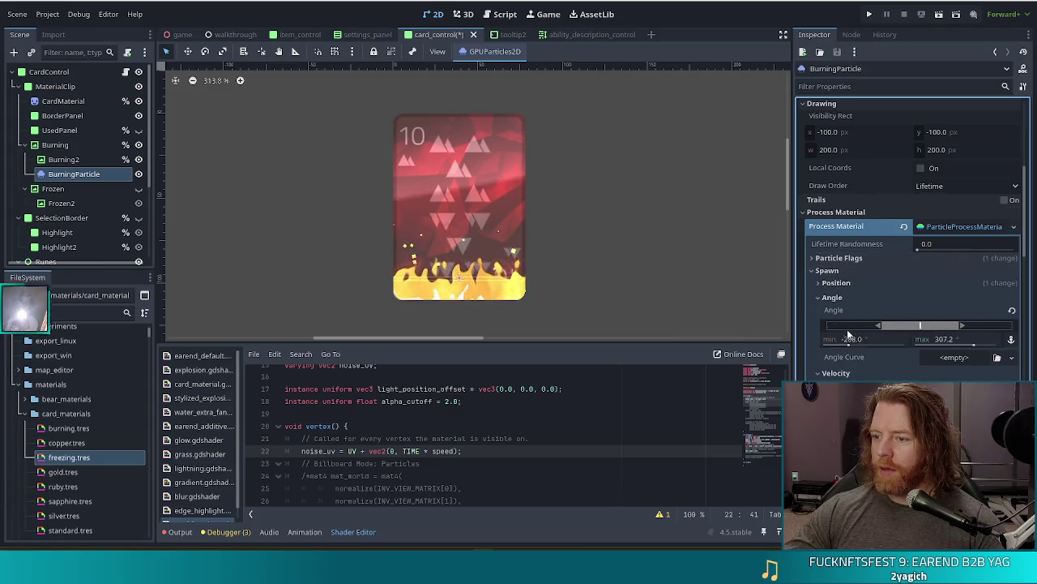
scroll(848, 331, "down", 2)
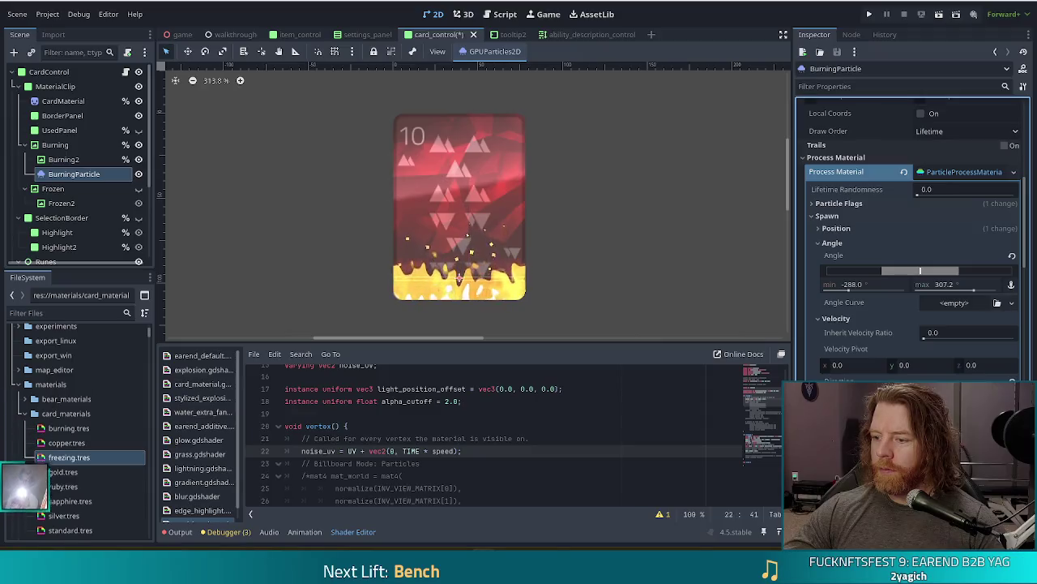
scroll(866, 253, "down", 8)
left_click(868, 201)
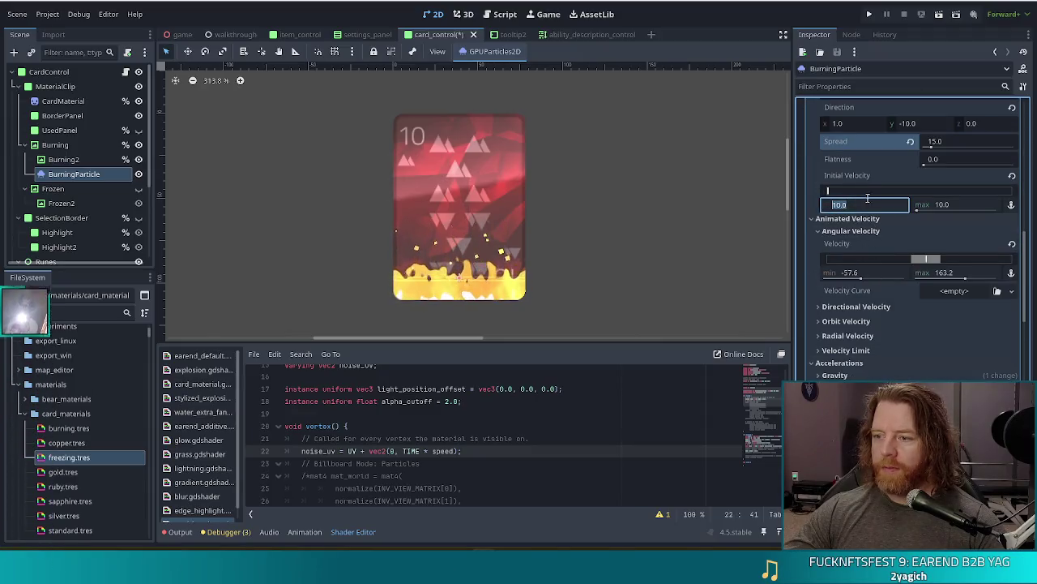
type("5")
key("Return")
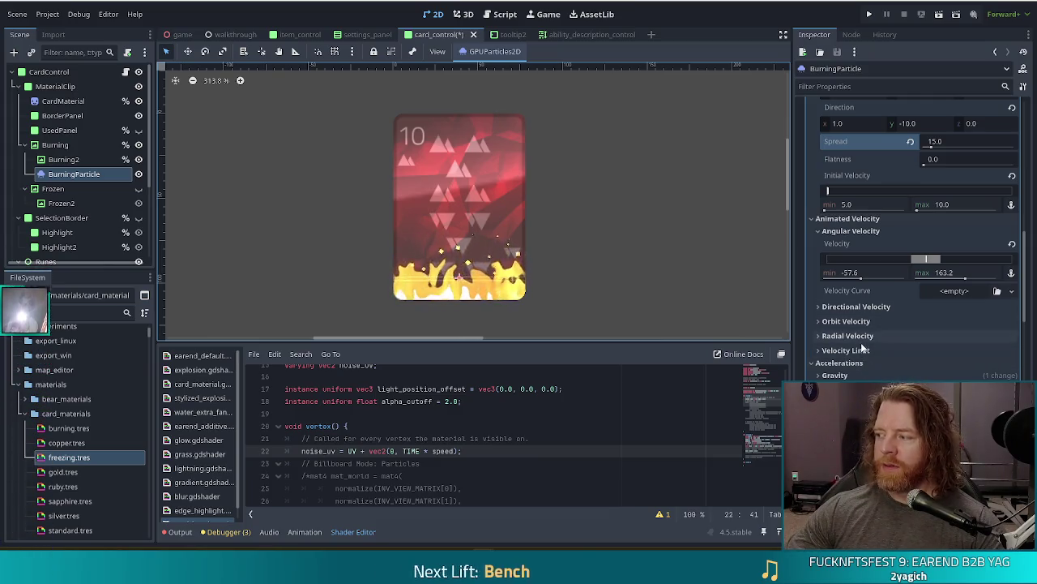
scroll(897, 303, "down", 3)
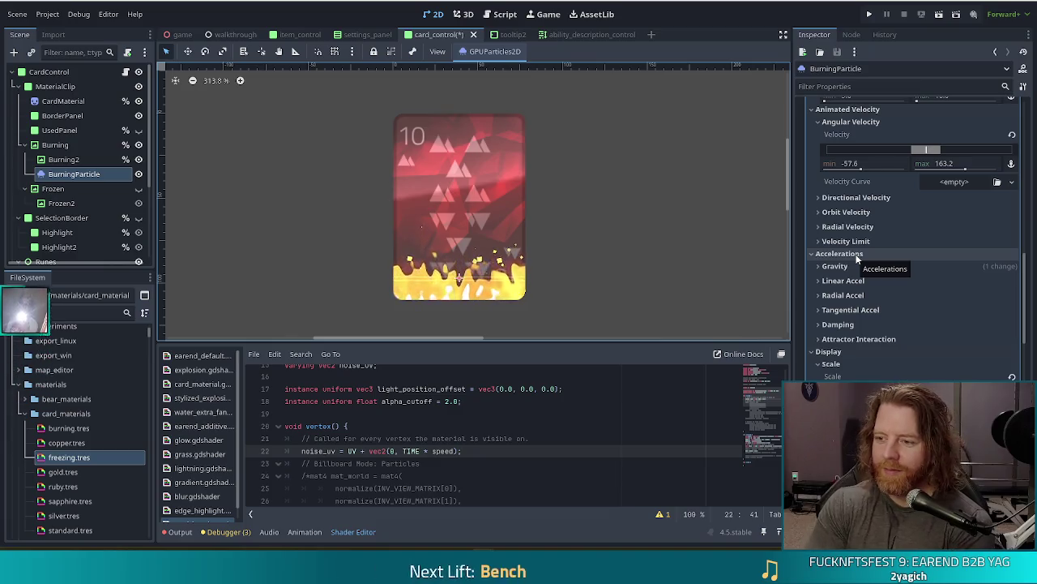
scroll(909, 276, "down", 2)
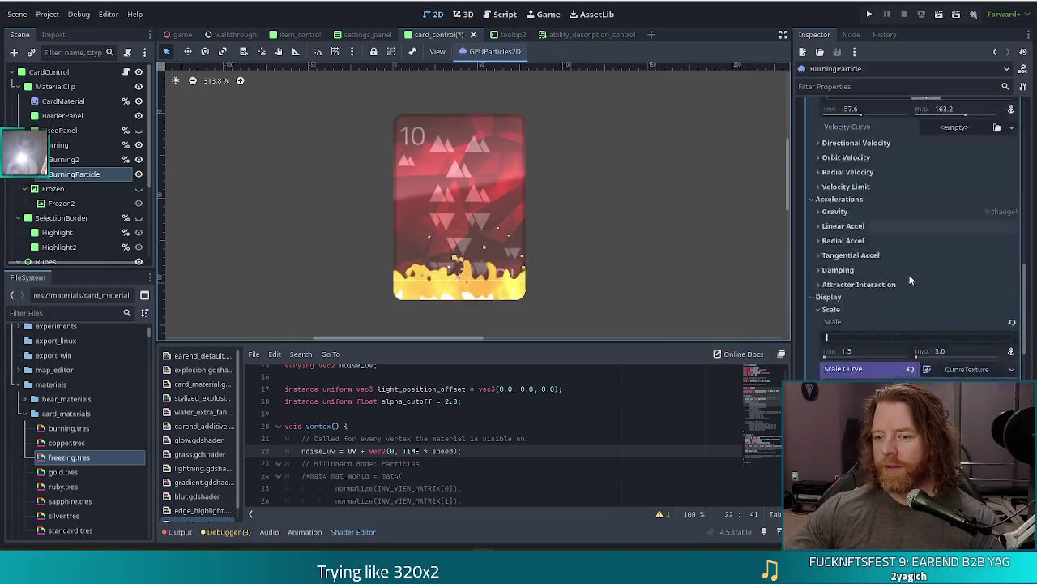
scroll(891, 244, "down", 5)
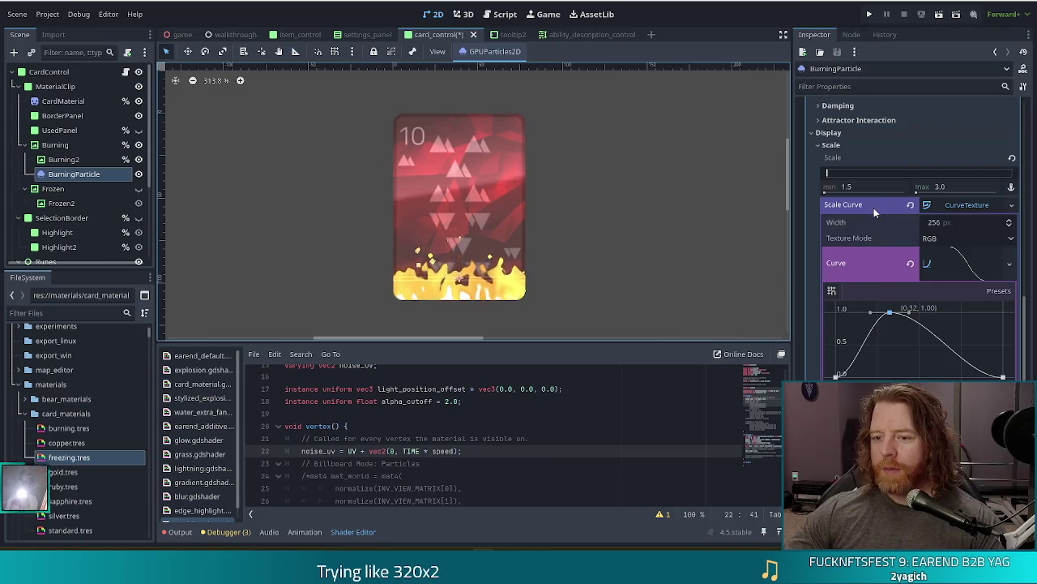
scroll(873, 207, "down", 3)
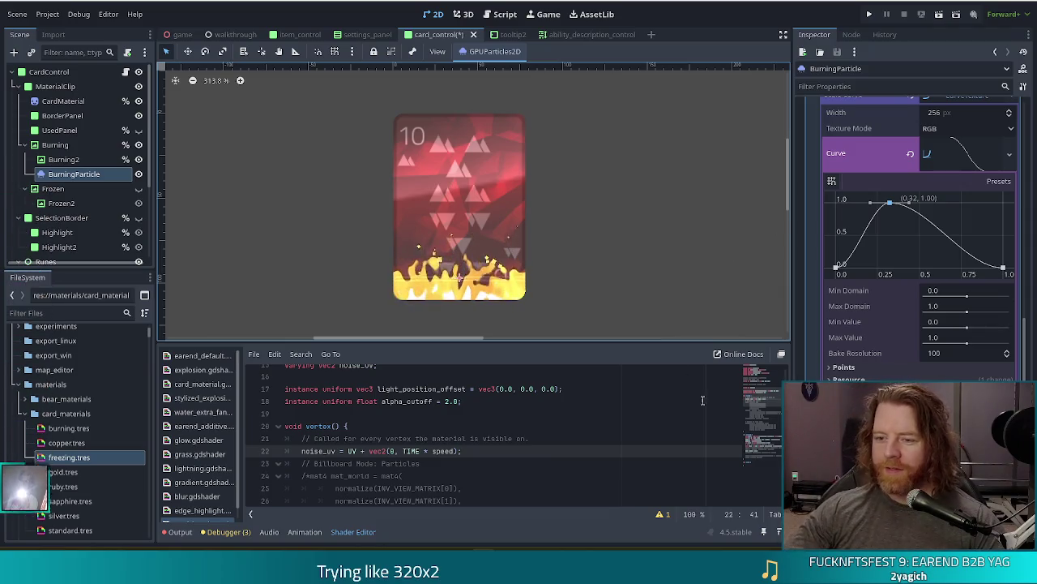
scroll(880, 319, "down", 10)
scroll(869, 221, "up", 5)
scroll(810, 276, "up", 3)
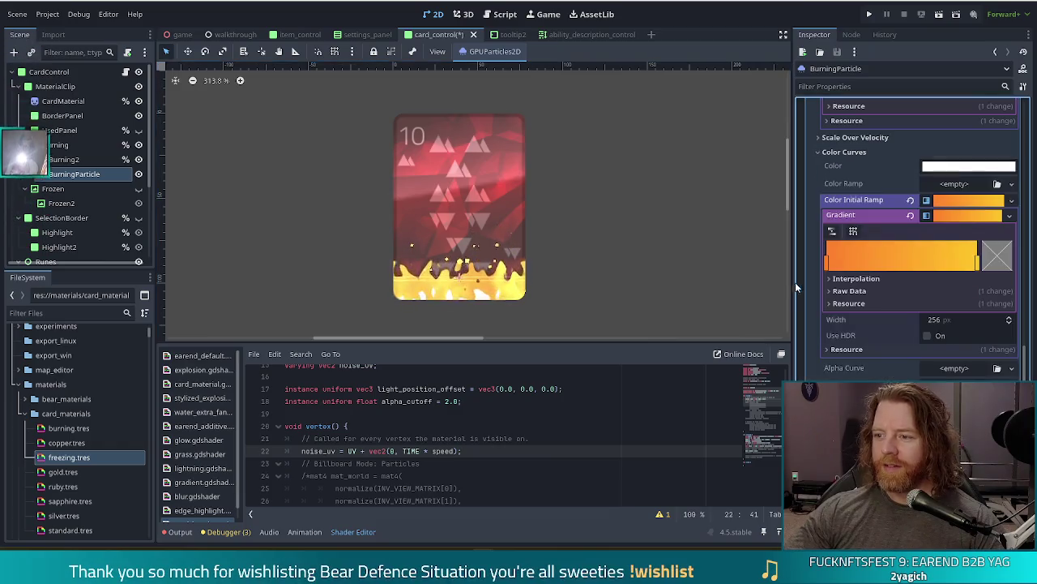
left_click(966, 201)
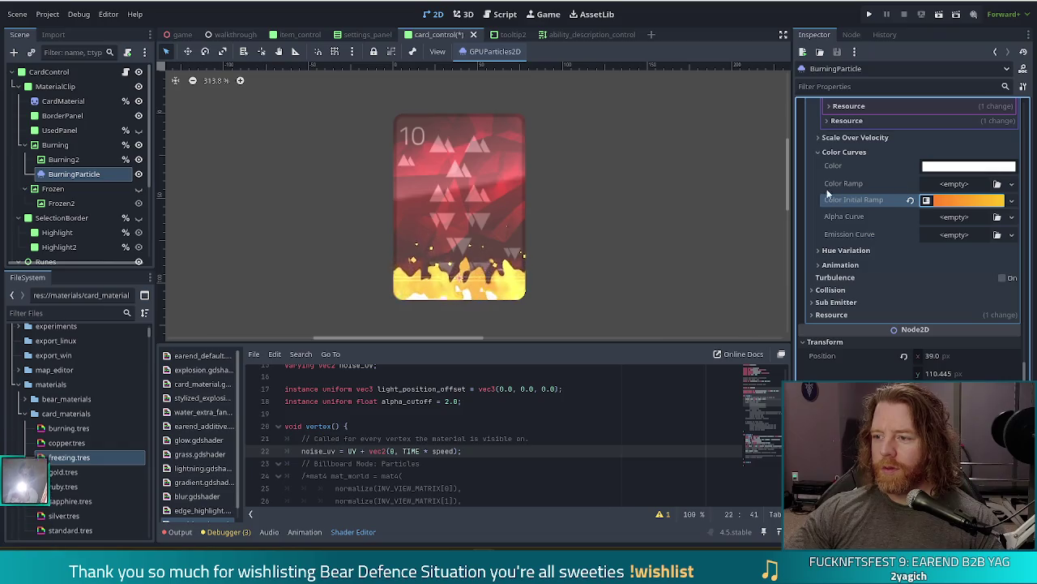
Assign a New GradientTexture1D to BurningParticle's Color Ramp and expand its Gradient
left_click(962, 184)
key("Escape")
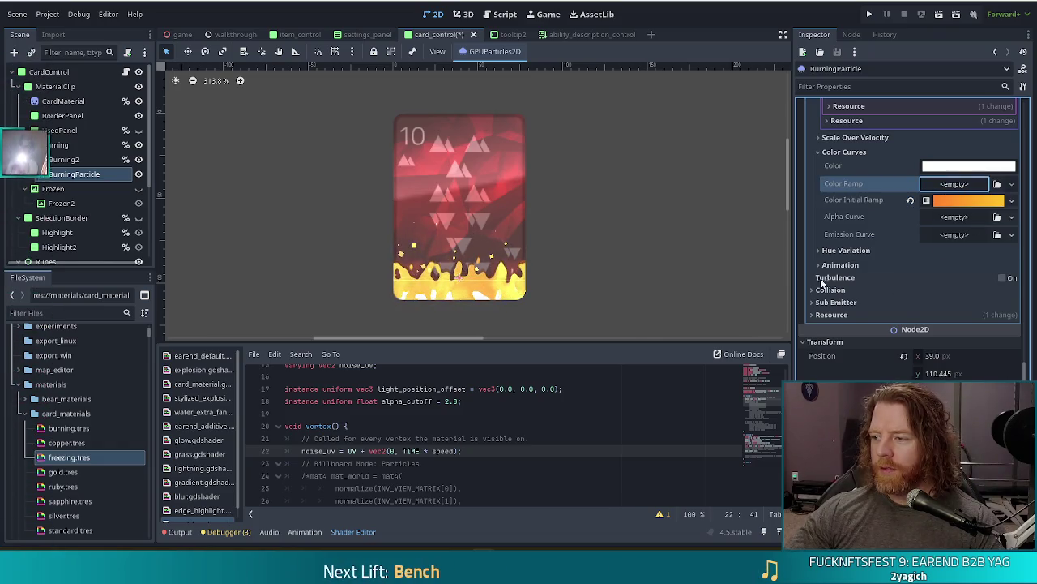
left_click(954, 183)
left_click(940, 212)
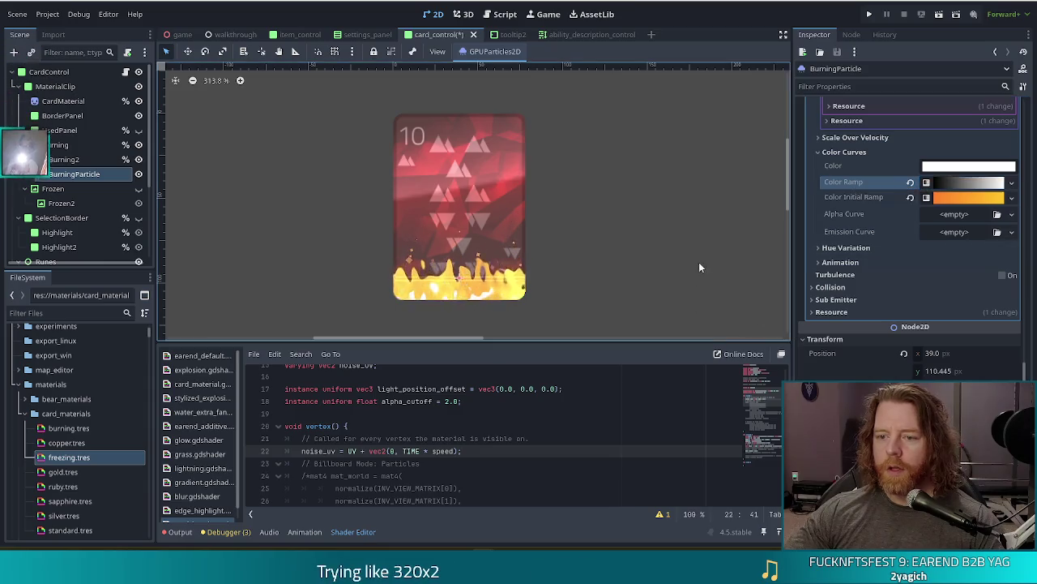
left_click(979, 185)
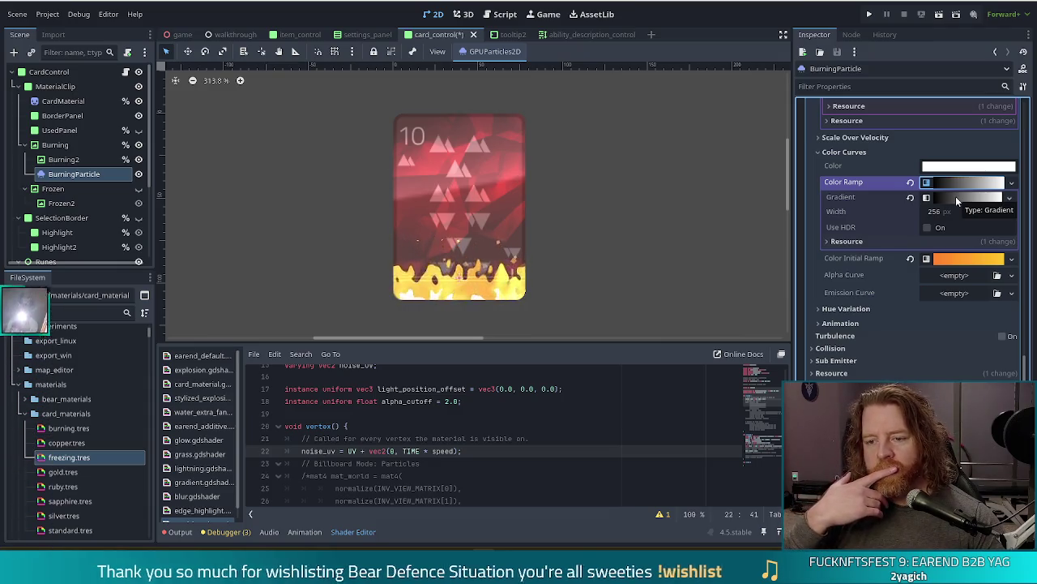
left_click(956, 198)
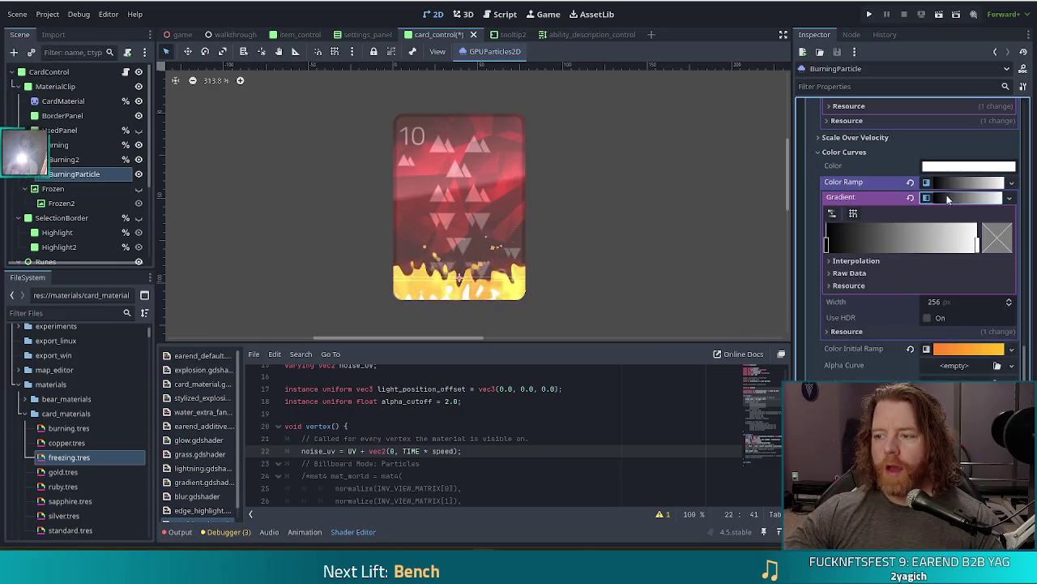
Swap the gradient stops so white starts the ramp, and make the end stop red
left_click_drag(829, 247, 916, 245)
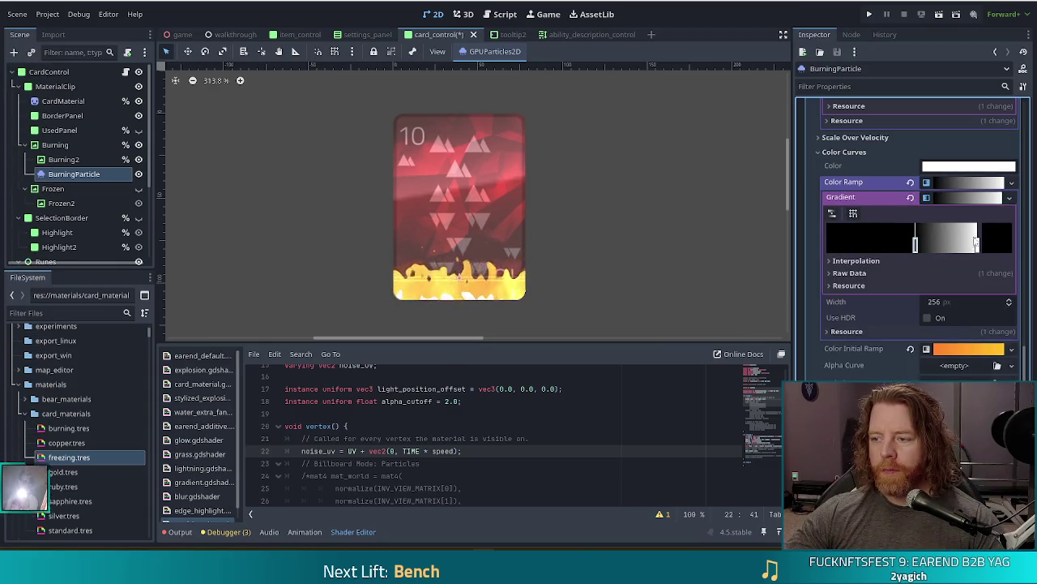
left_click_drag(978, 246, 801, 255)
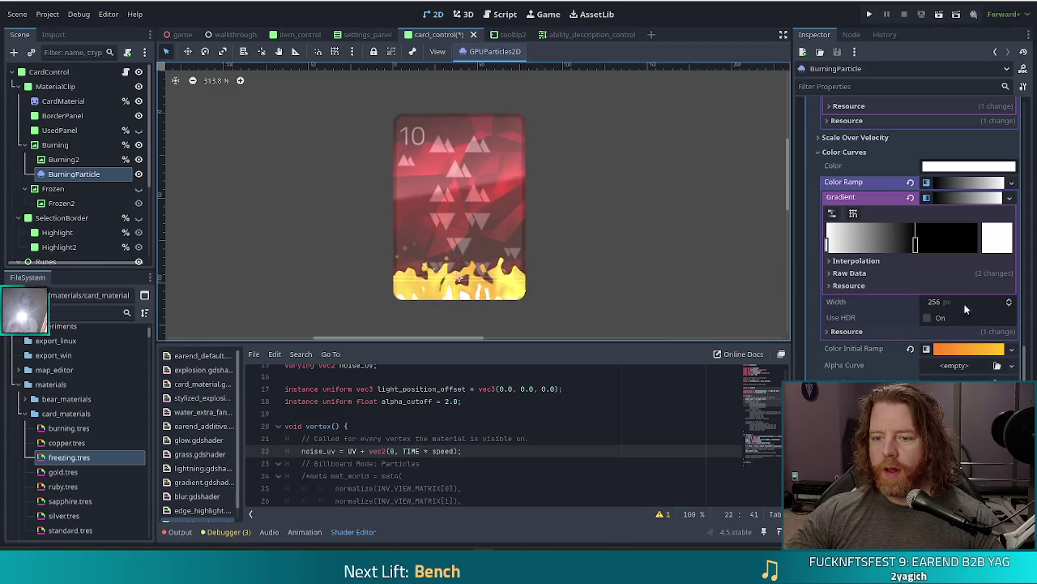
mouse_move(916, 244)
left_mouse_down()
mouse_move(994, 256)
mouse_move(980, 228)
left_mouse_up()
left_click(1002, 236)
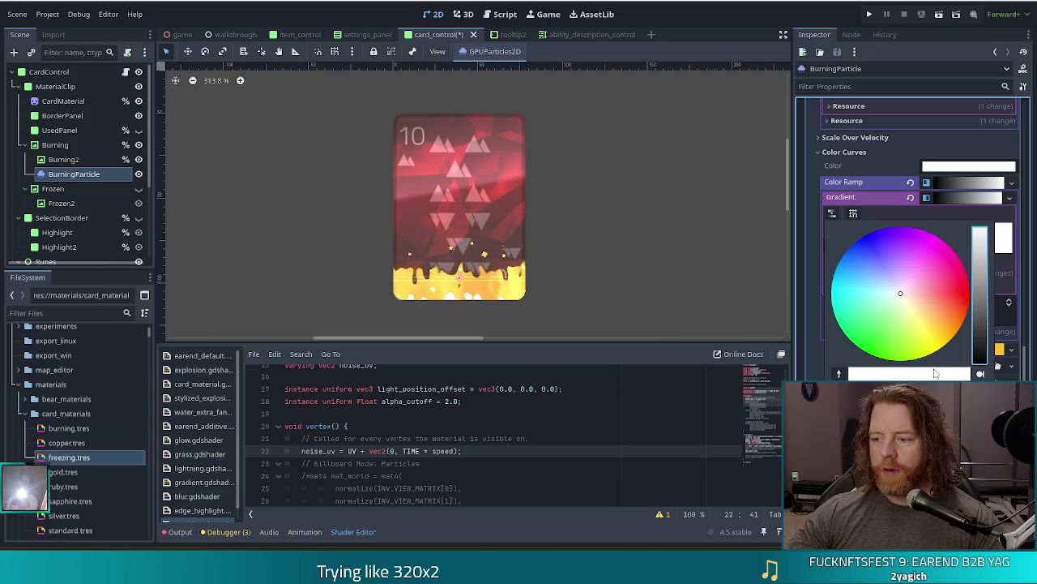
mouse_move(939, 301)
left_mouse_down()
mouse_move(975, 295)
mouse_move(990, 312)
left_mouse_up()
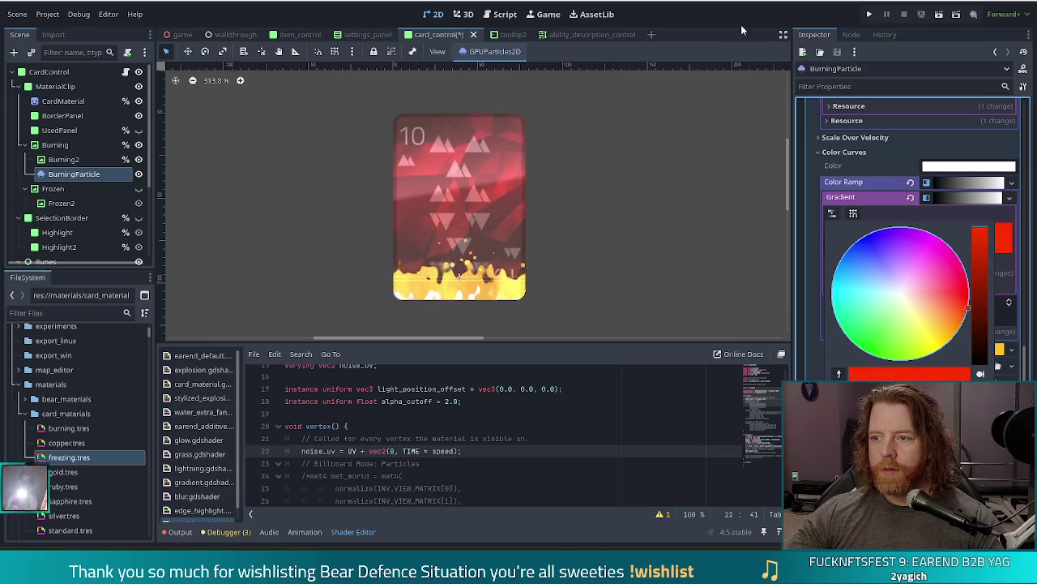
left_click(702, 285)
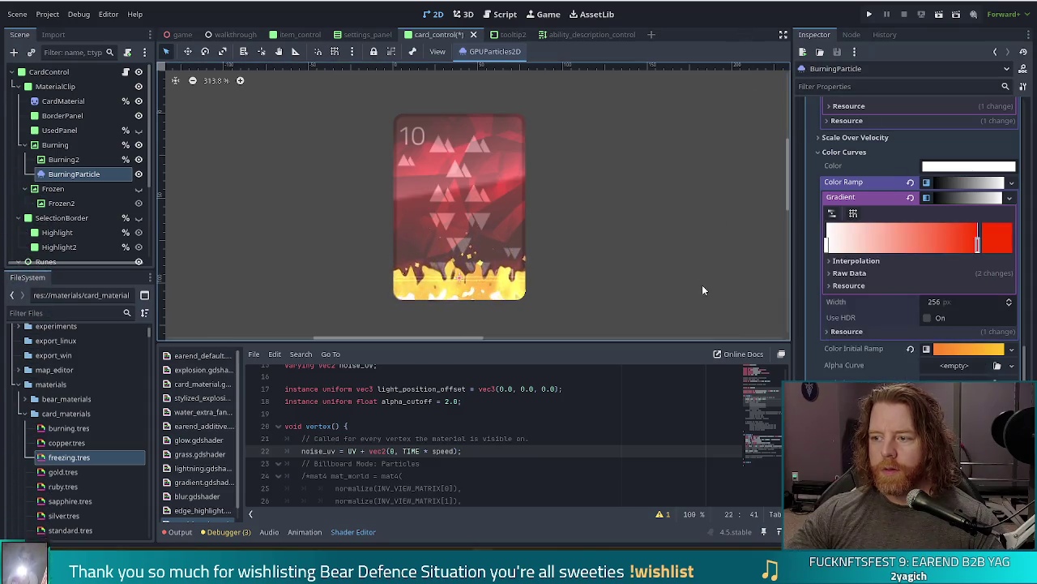
Darken the red end stop to a dark maroon and collapse the gradient editor
left_click(998, 243)
left_click_drag(983, 256, 986, 339)
left_click(749, 27)
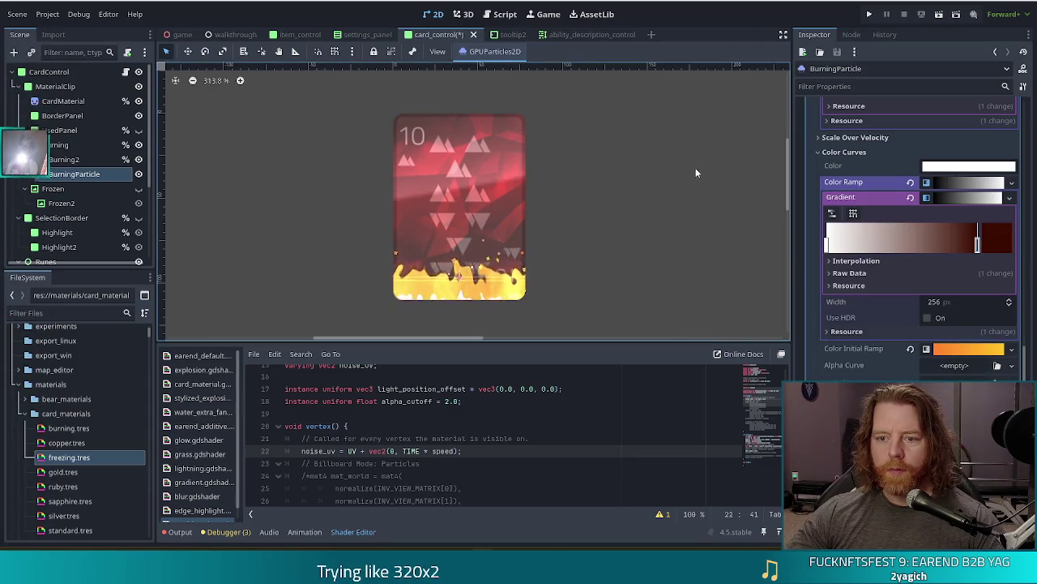
left_click(966, 185)
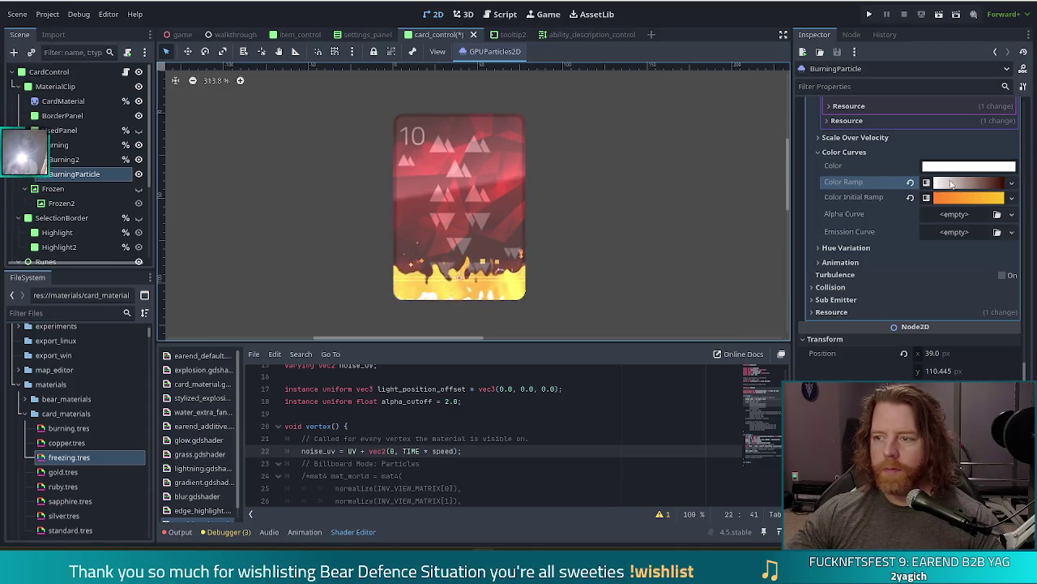
Change the colour ramp's end stop to black
left_click(950, 183)
double_click(993, 232)
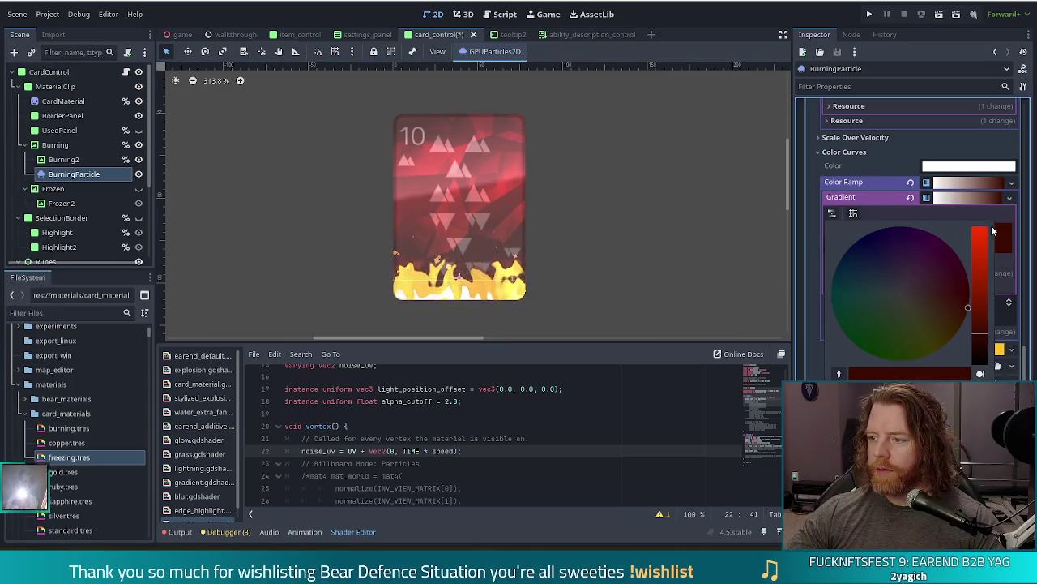
left_click_drag(978, 325, 979, 368)
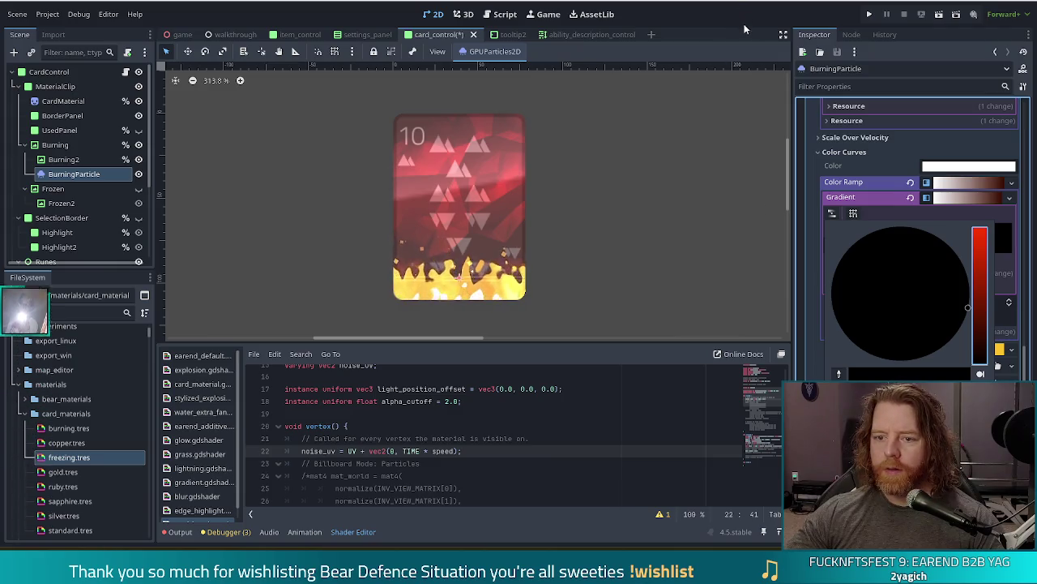
left_click(815, 210)
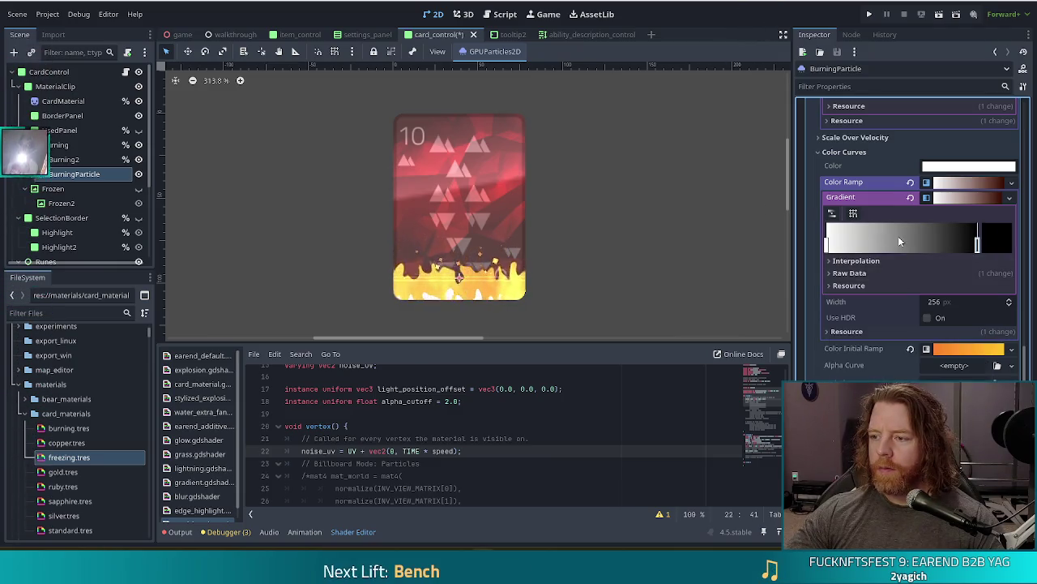
Save the card_control scene with Ctrl+S
scroll(899, 243, "up", 3)
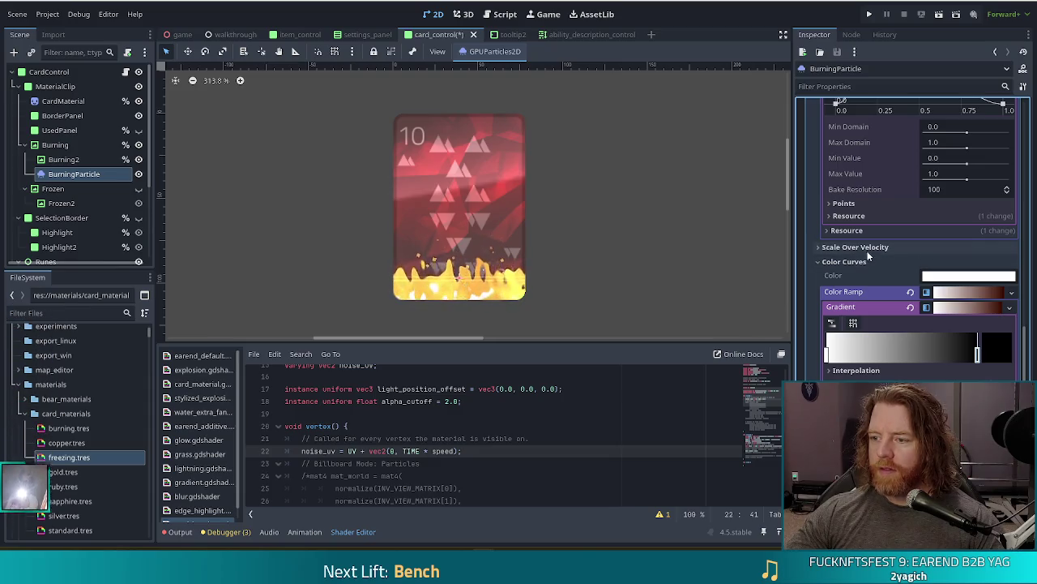
scroll(897, 255, "up", 3)
scroll(896, 254, "up", 4)
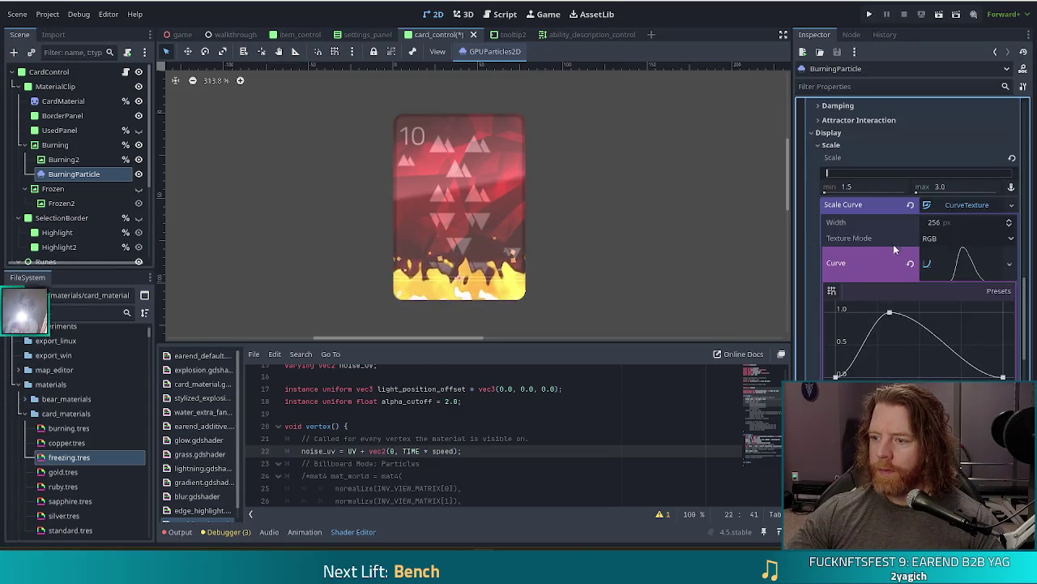
key("ctrl+s")
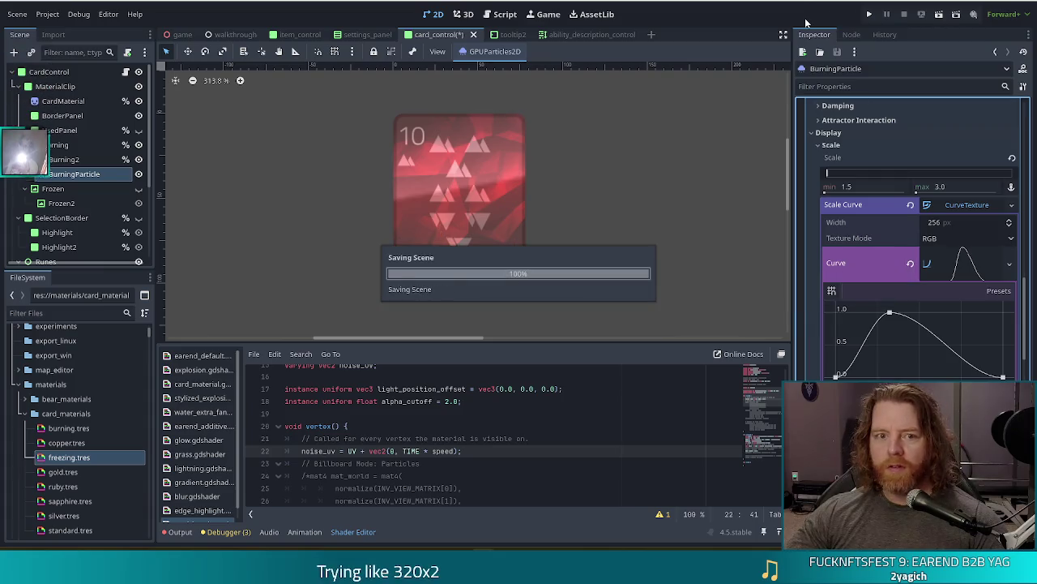
Undo back to the bell-shaped scale curve on BurningParticle and save the scene
left_click(910, 261)
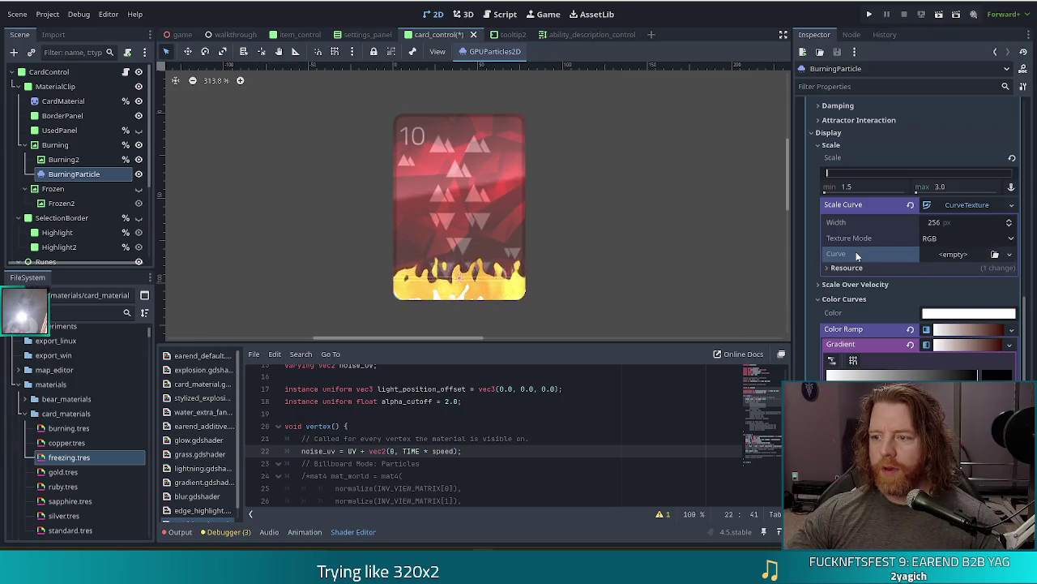
key("ctrl+z")
key("ctrl+s")
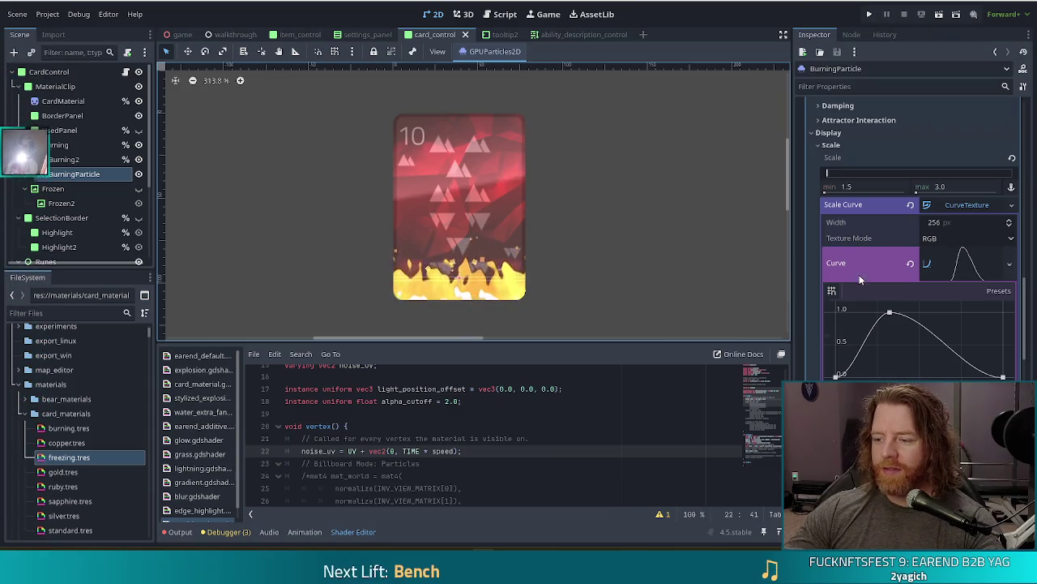
Revert BurningParticle's Color Ramp to empty under Color Curves
scroll(859, 275, "down", 5)
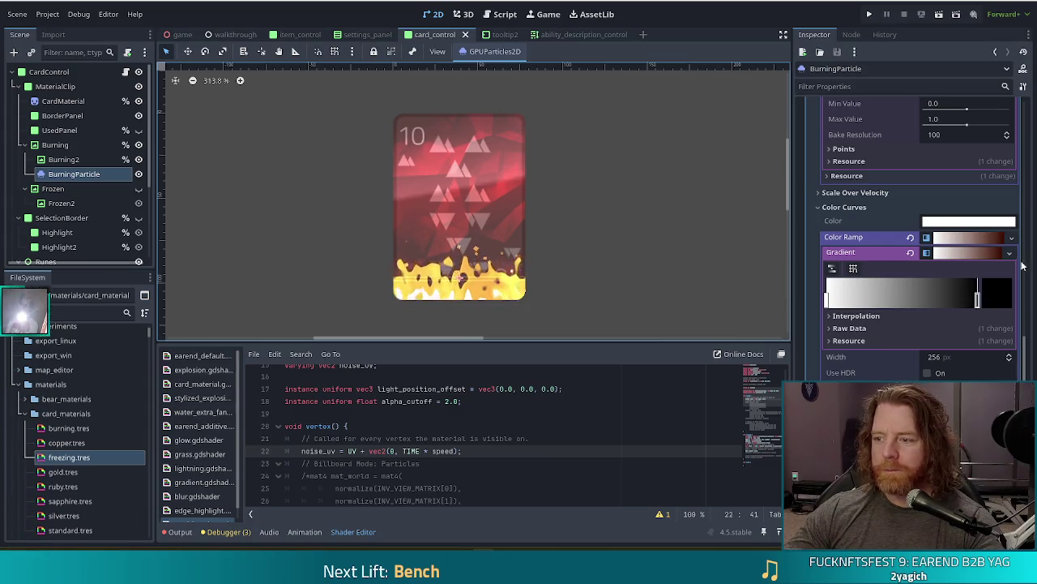
left_click(914, 238)
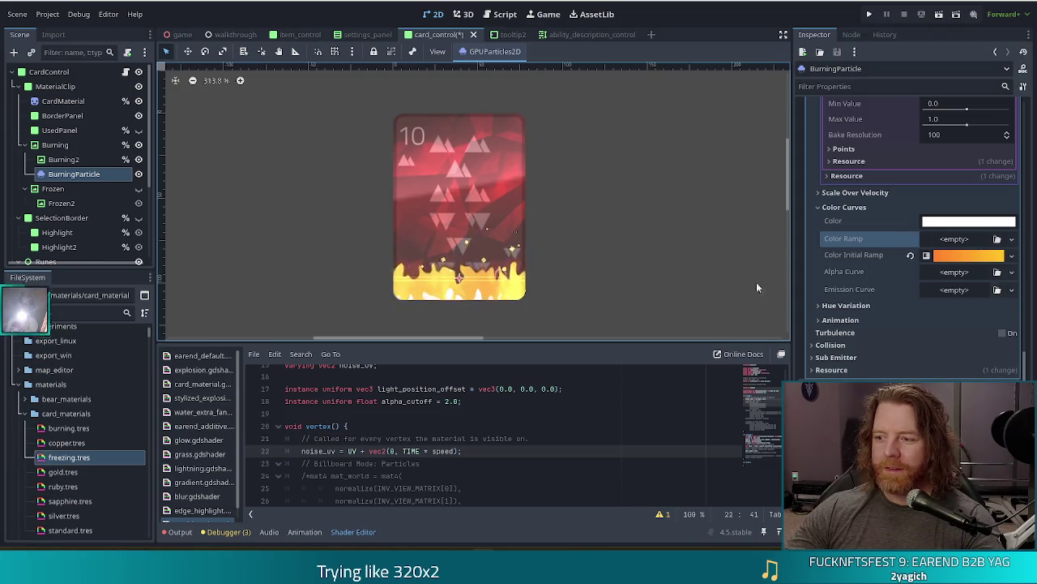
Assign a New GradientTexture1D to the Color Ramp and open its Gradient
left_click(956, 239)
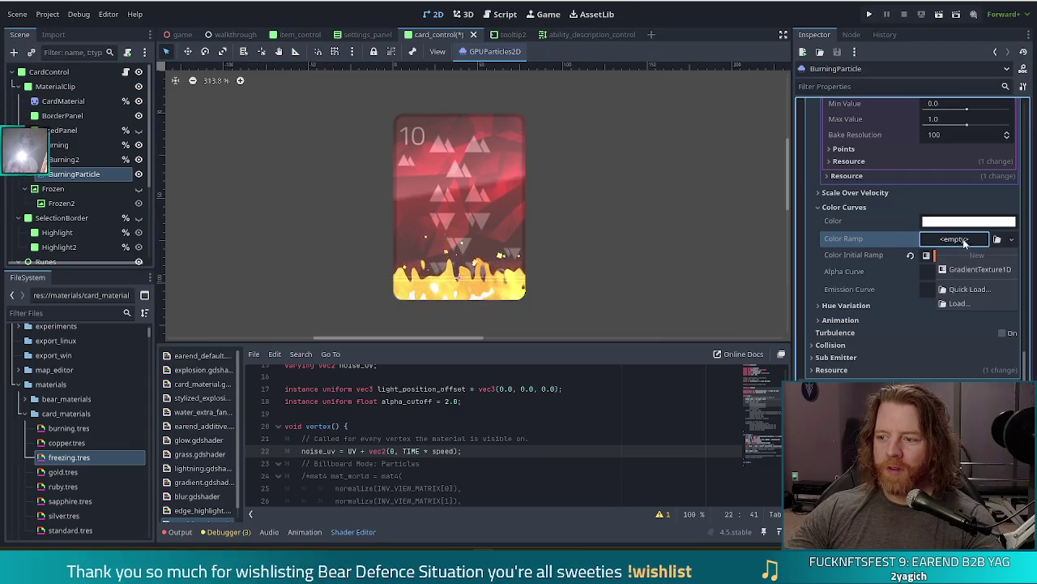
left_click(966, 269)
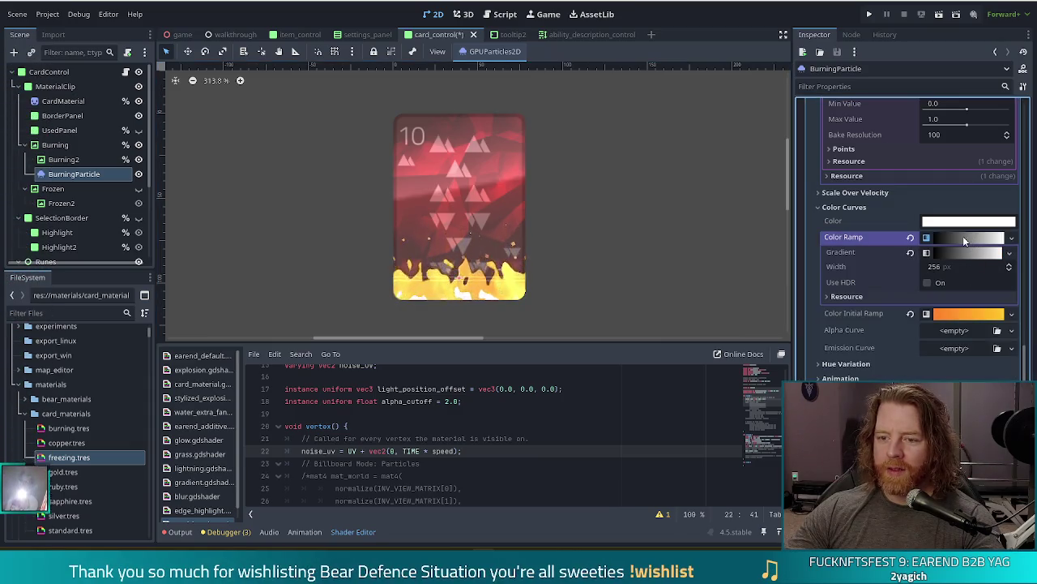
left_click(963, 237)
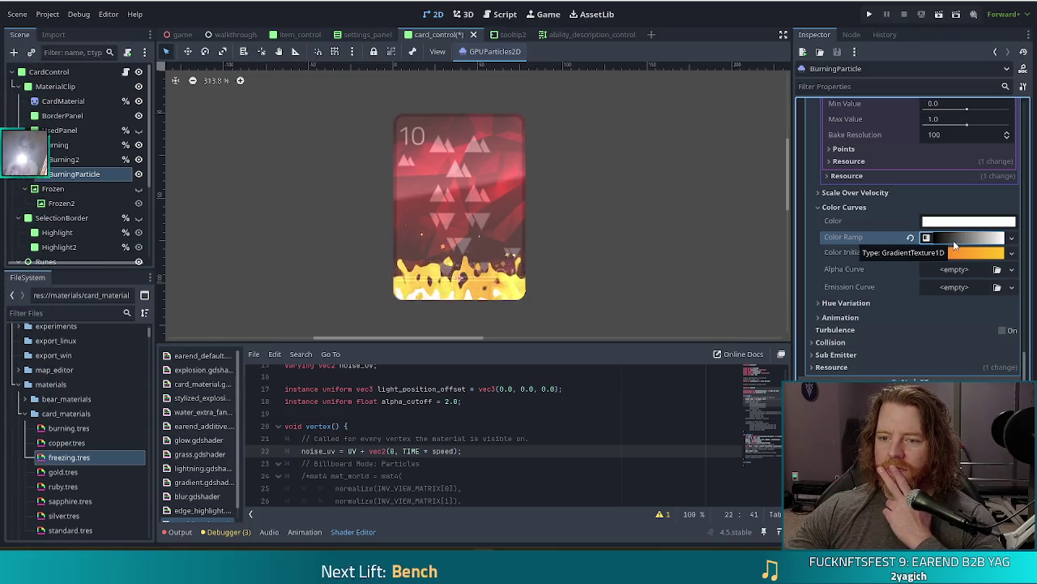
left_click(954, 238)
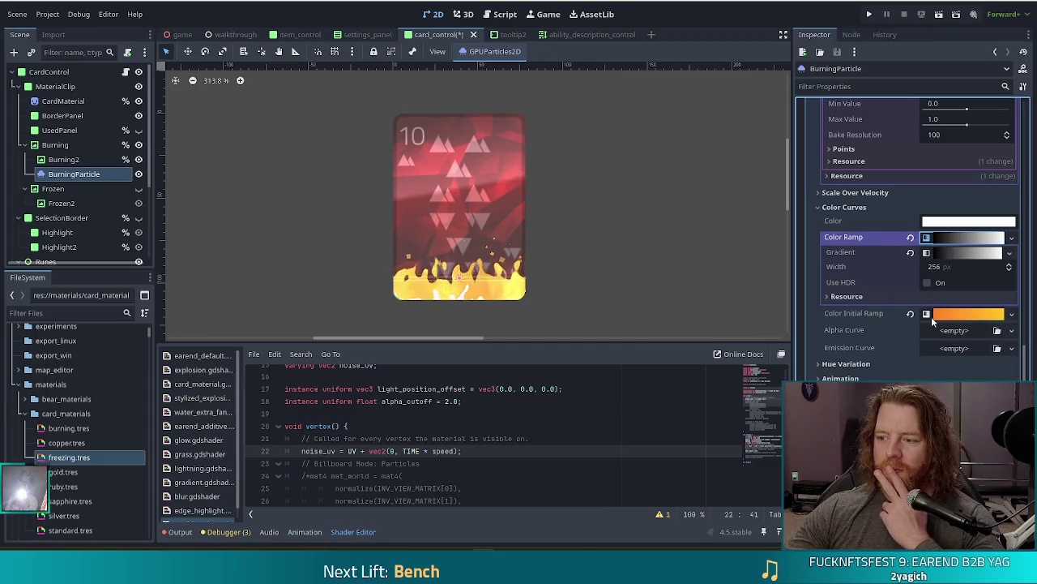
left_click(955, 252)
Remove the black stop, add new stops and give one a blue colour
right_click(827, 303)
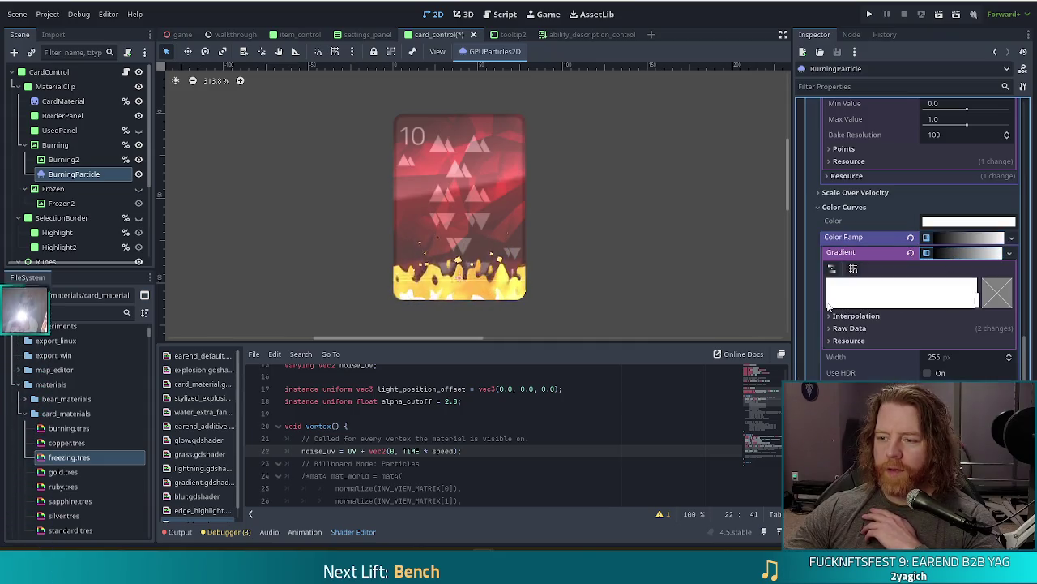
left_click(827, 302)
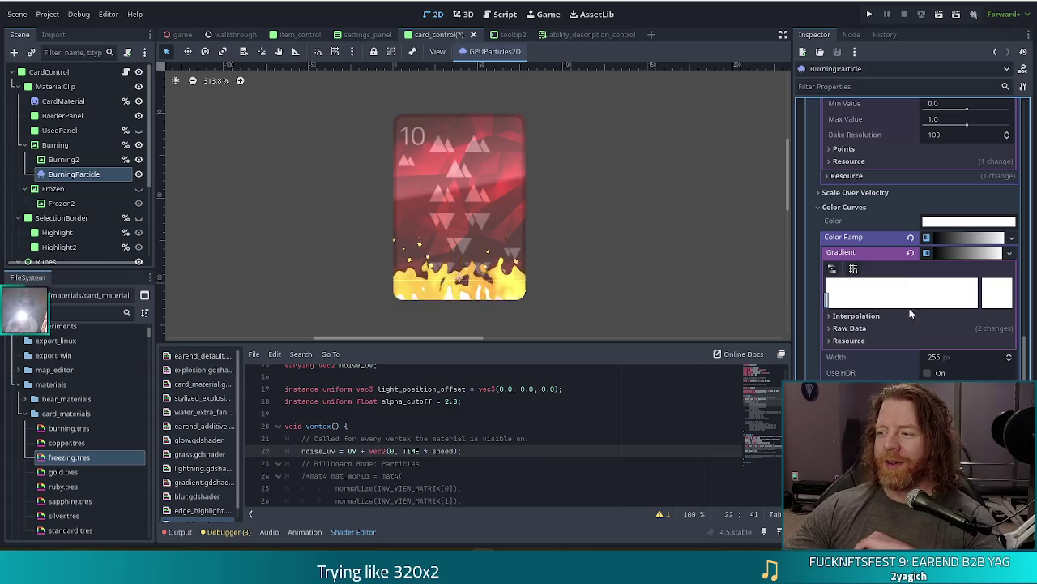
left_click(937, 296)
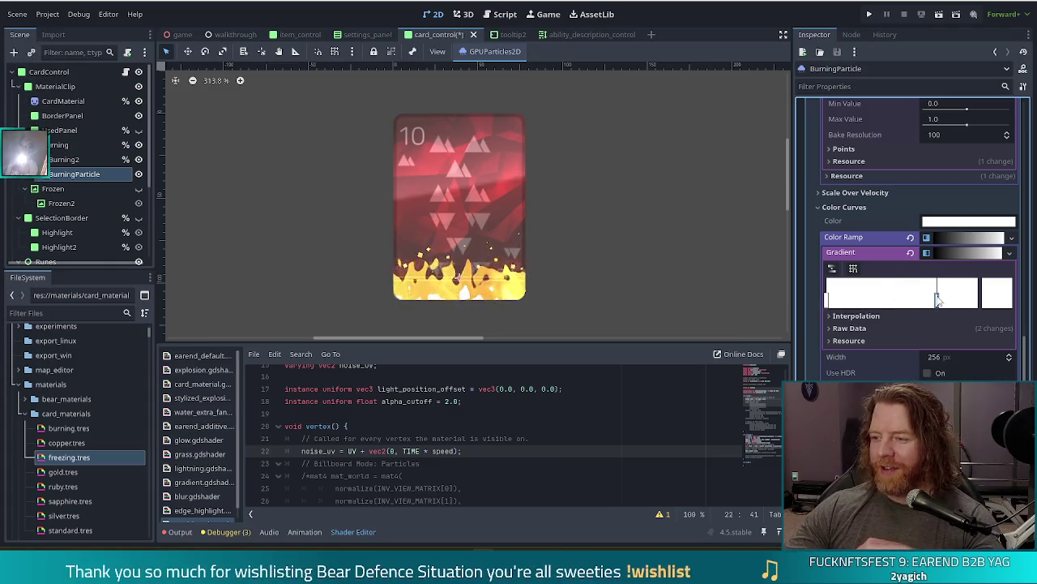
double_click(937, 298)
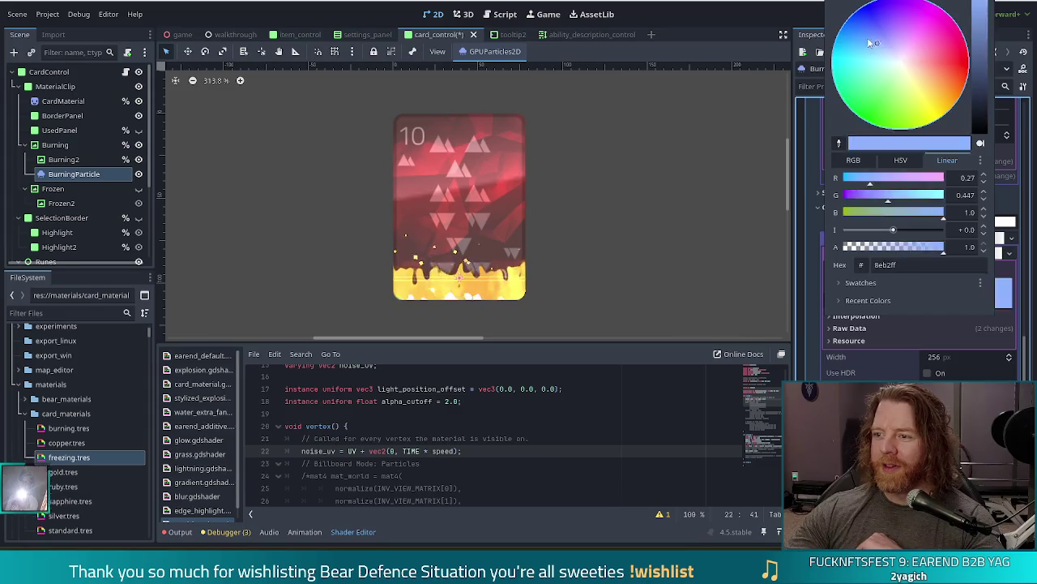
left_click_drag(839, 23, 843, 84)
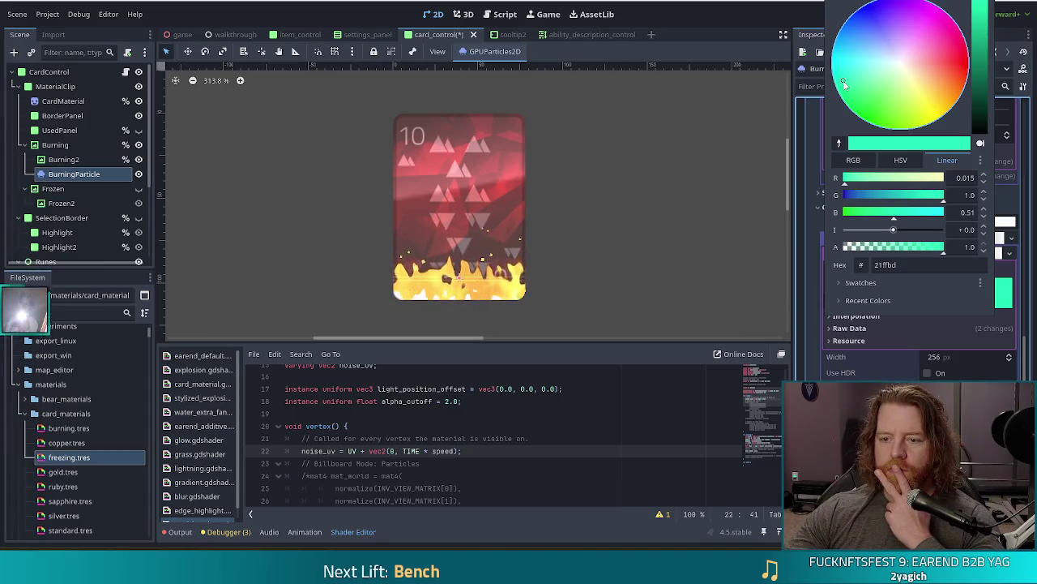
key("Escape")
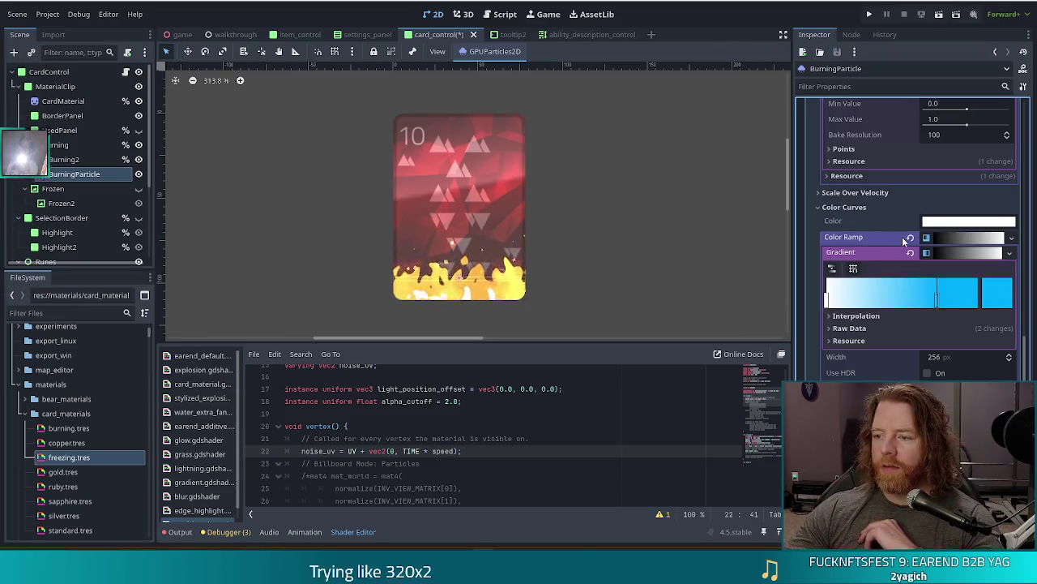
left_click(910, 237)
Narrow BurningParticle's scale range to min 1.0, max 2.0 and save the scene
scroll(881, 292, "up", 5)
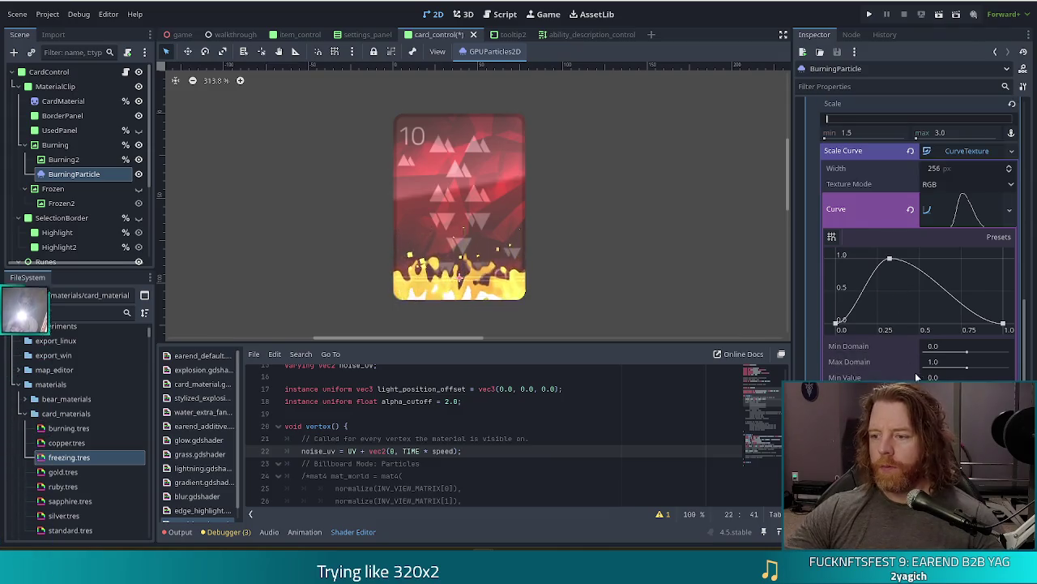
scroll(871, 379, "up", 2)
scroll(872, 378, "up", 4)
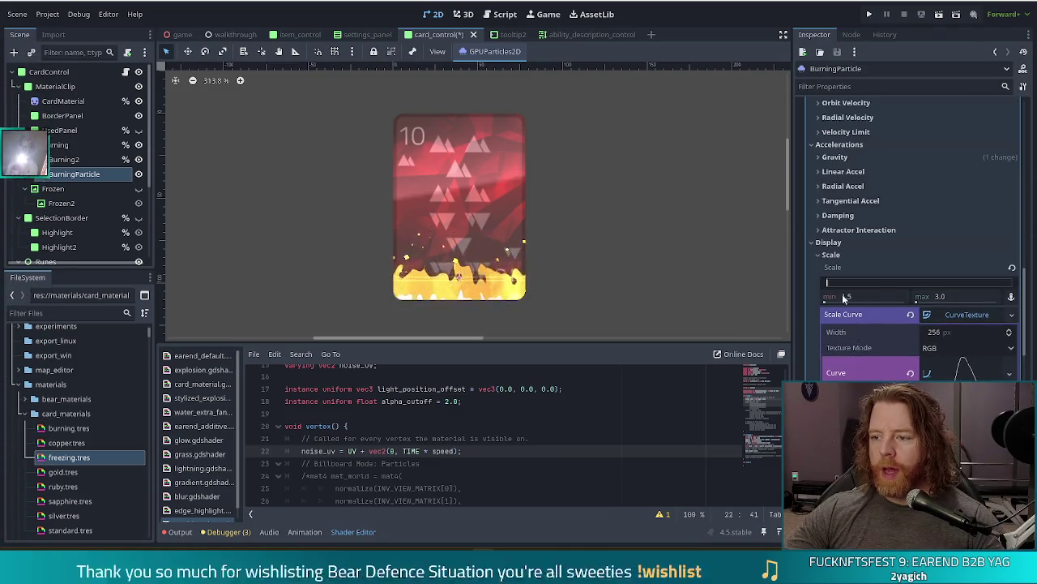
left_click(869, 296)
type("1")
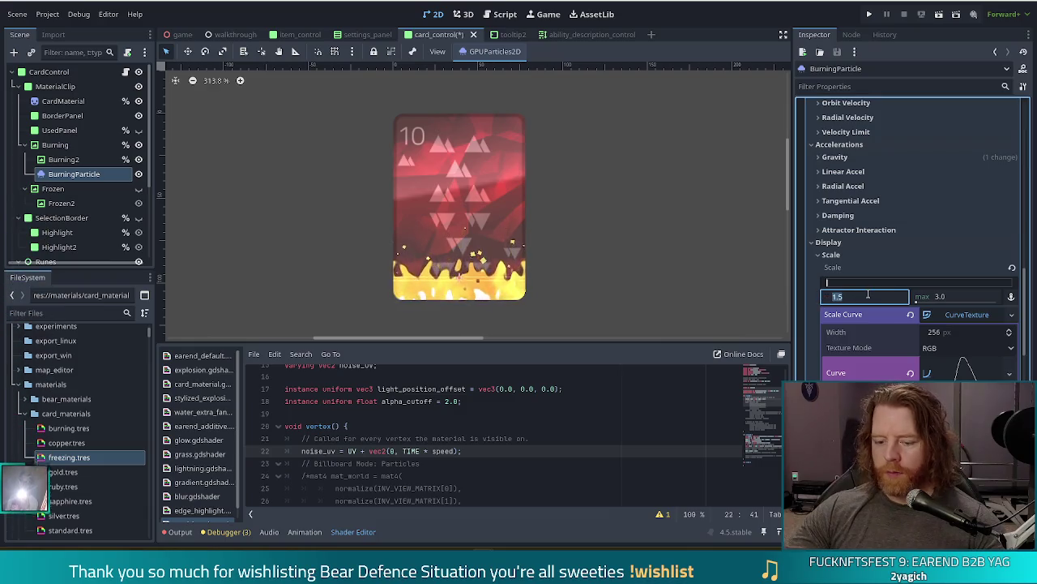
key("Tab")
type("2")
key("Return")
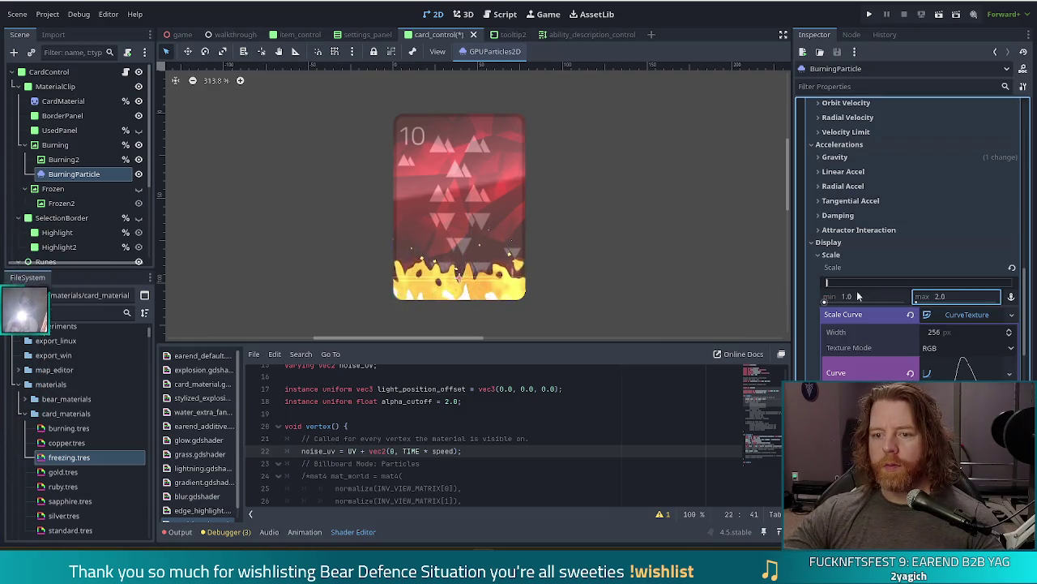
scroll(576, 228, "down", 3)
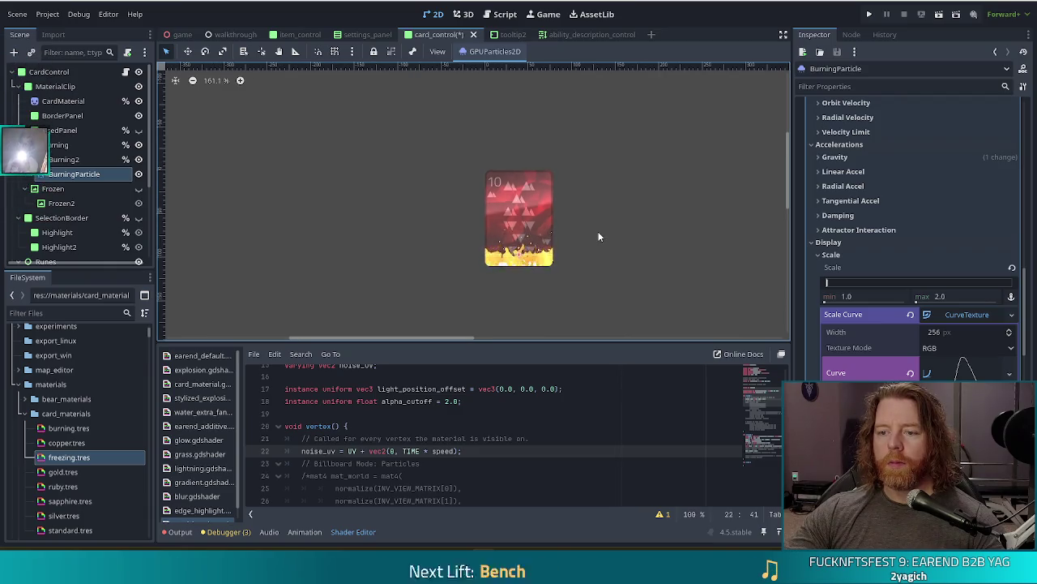
key("ctrl+s")
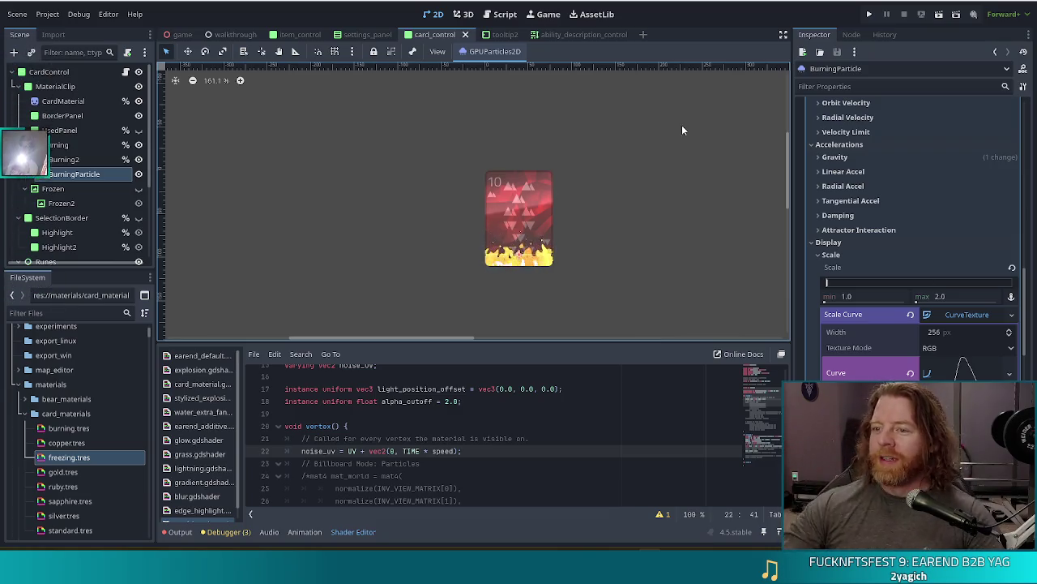
Hide the Burning flames, save, and show the Frozen ice effect with its freezing material
scroll(626, 278, "up", 5)
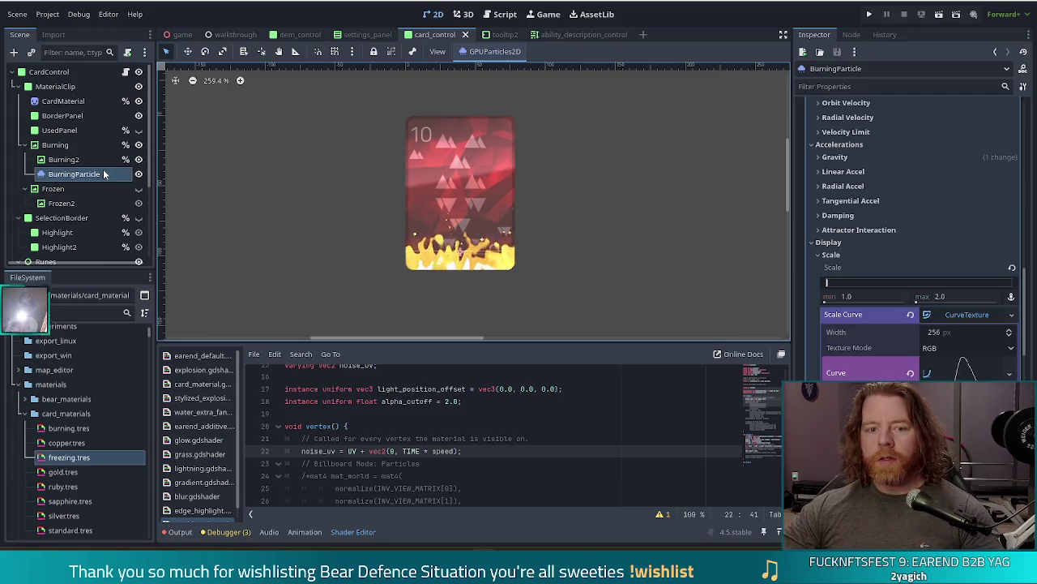
left_click(139, 145)
key("ctrl+s")
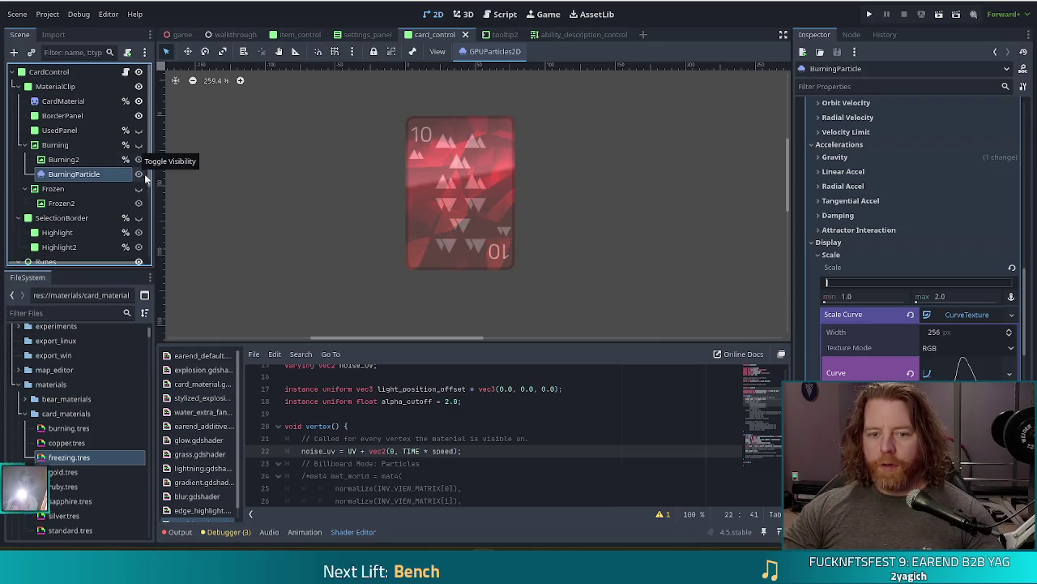
left_click(138, 188)
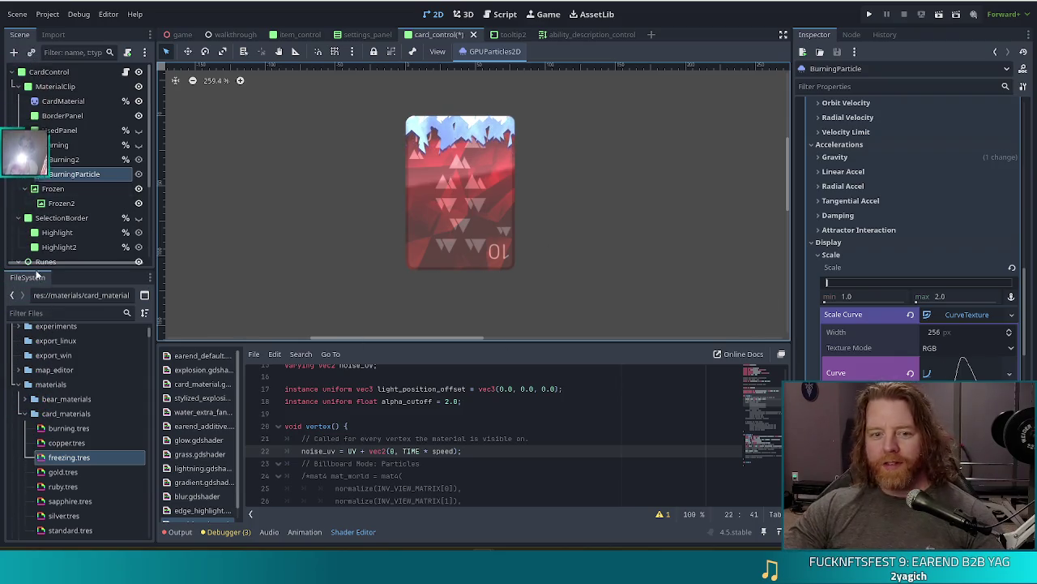
left_click(72, 459)
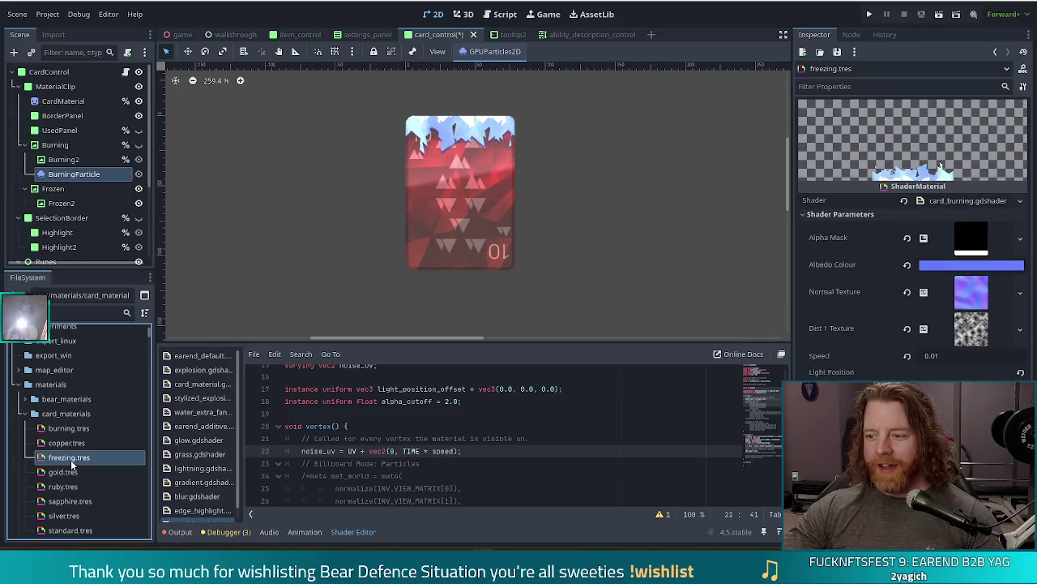
Set the freezing shader's Speed to 0.005 and turn the Burning effect back on
left_click(956, 355)
type("0.005")
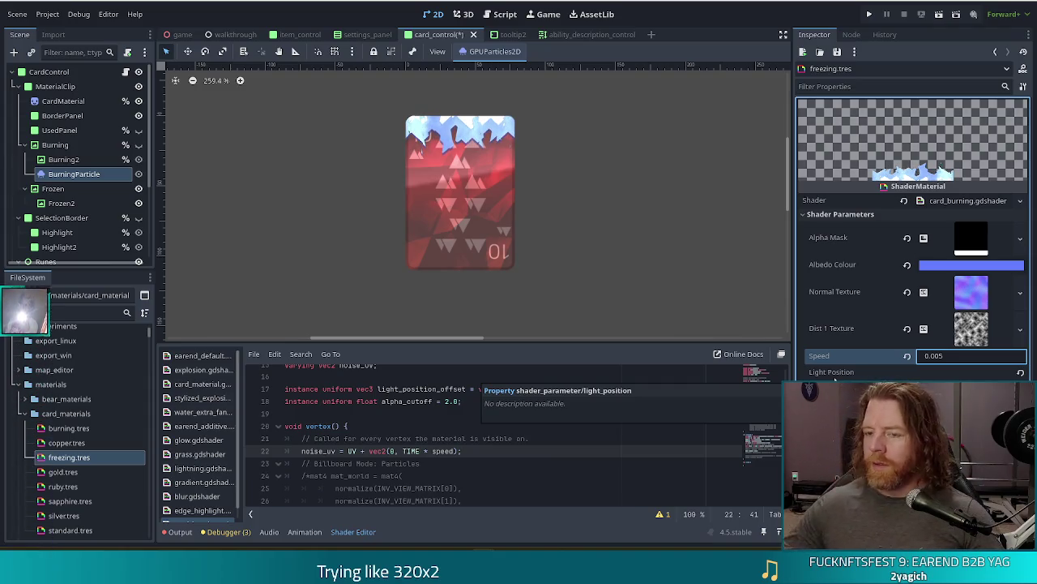
key("Return")
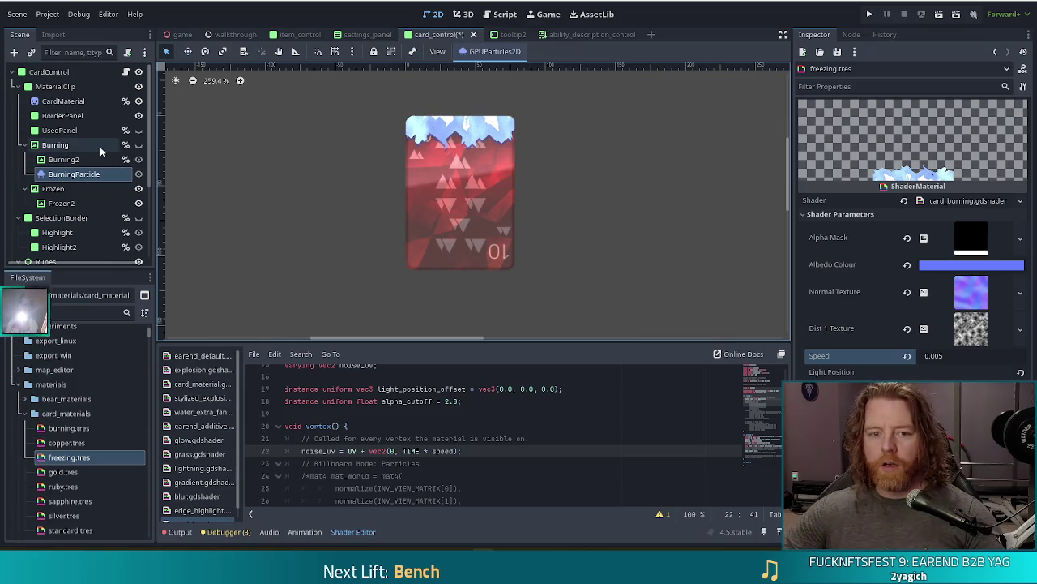
left_click(139, 145)
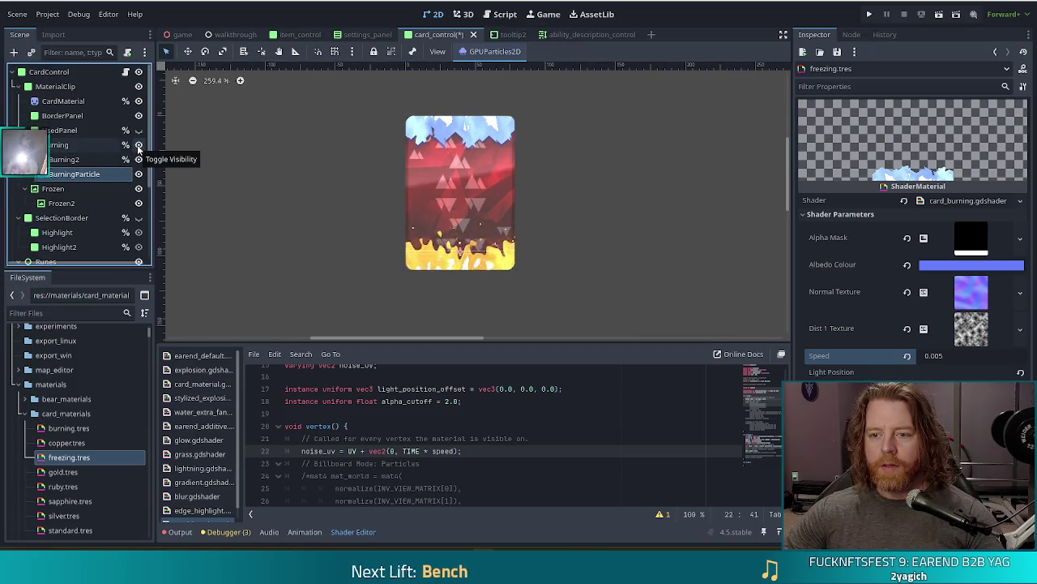
Hide the Burning fire effect again and save the card_control scene
left_click(139, 146)
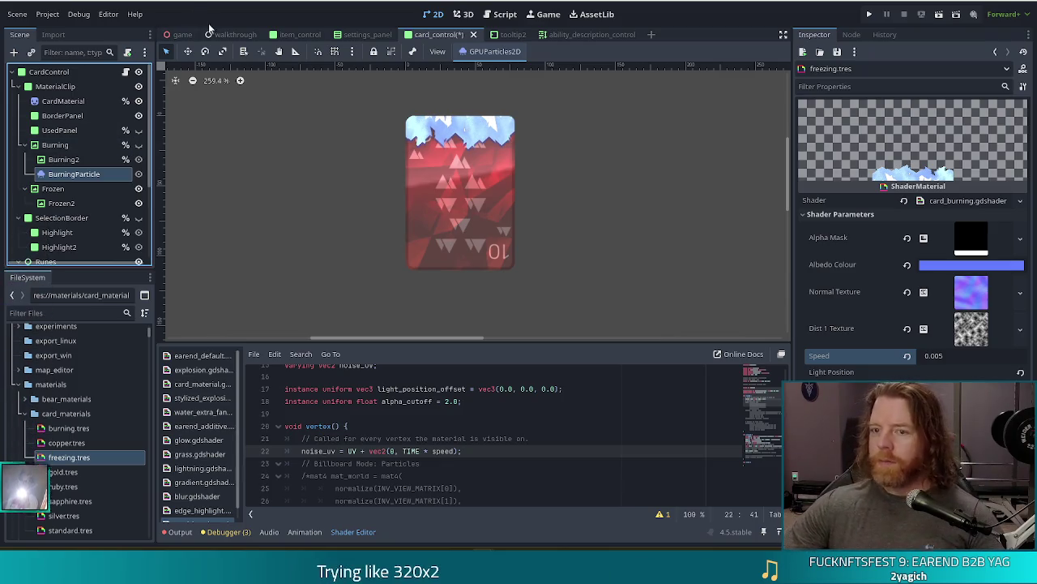
key("ctrl+s")
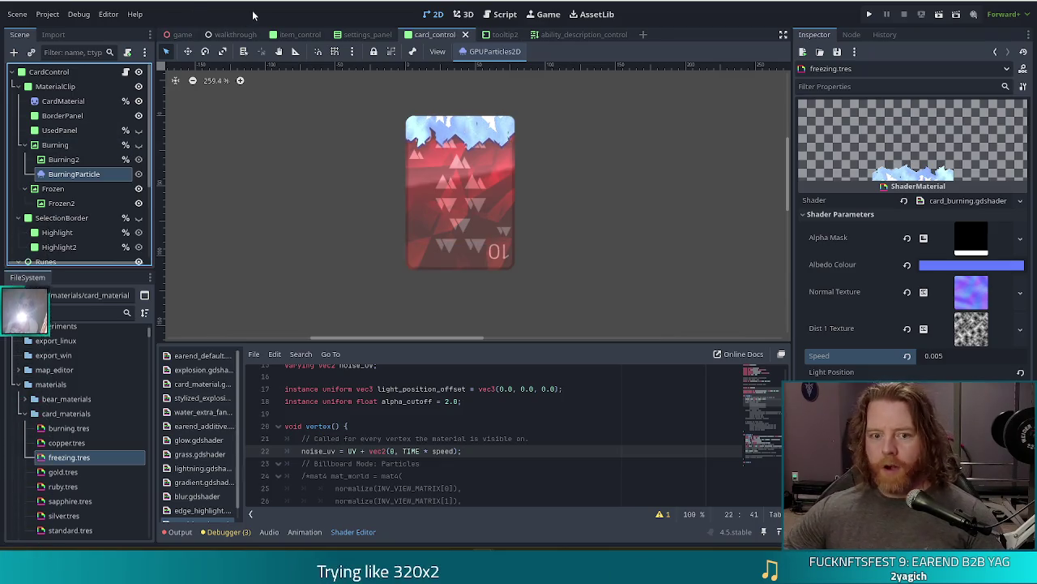
scroll(58, 190, "down", 3)
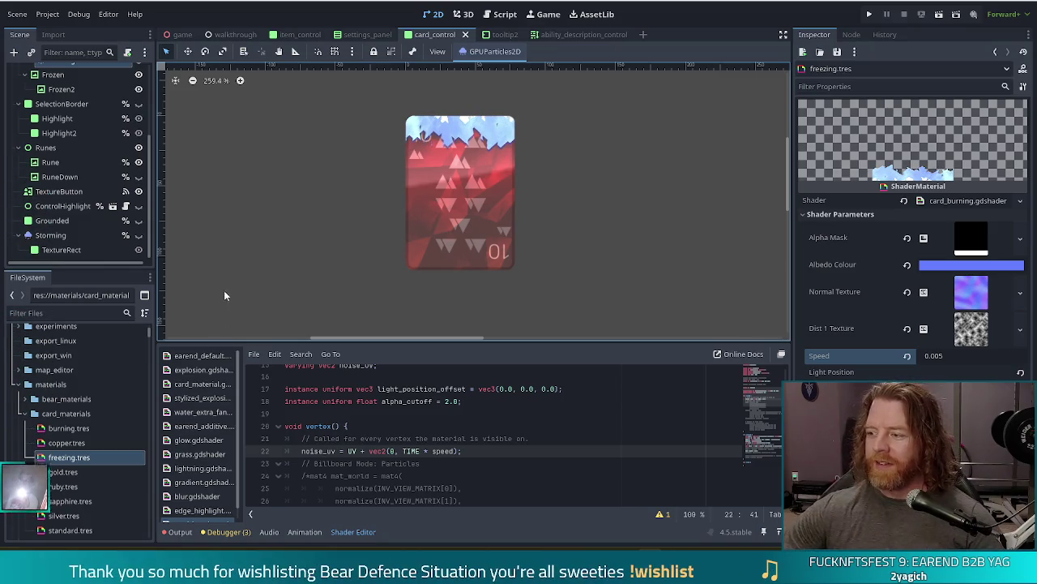
Delete the TextureRect node under Storming
left_click(98, 236)
left_click(61, 251)
key("Delete")
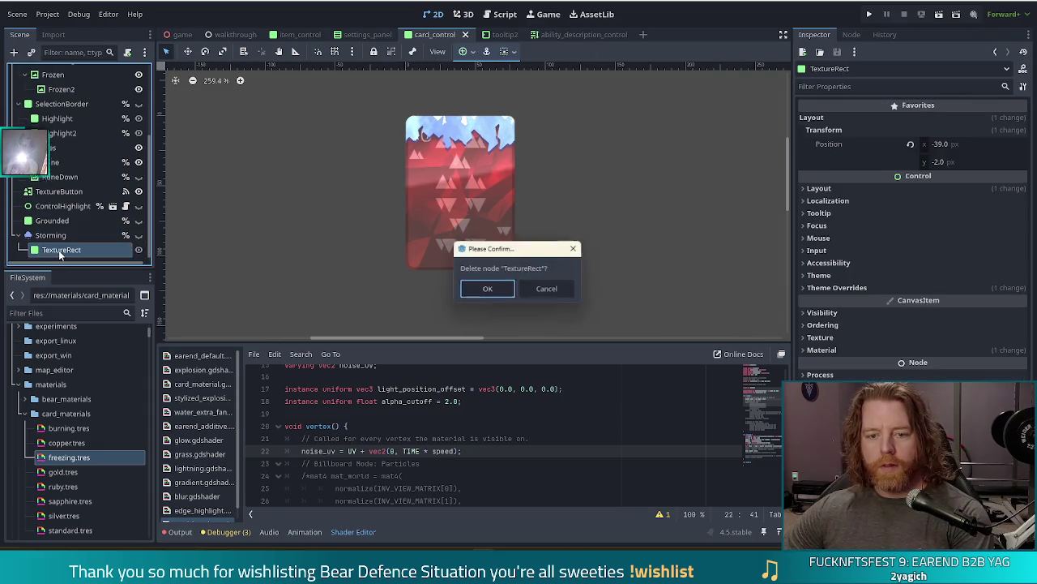
key("Return")
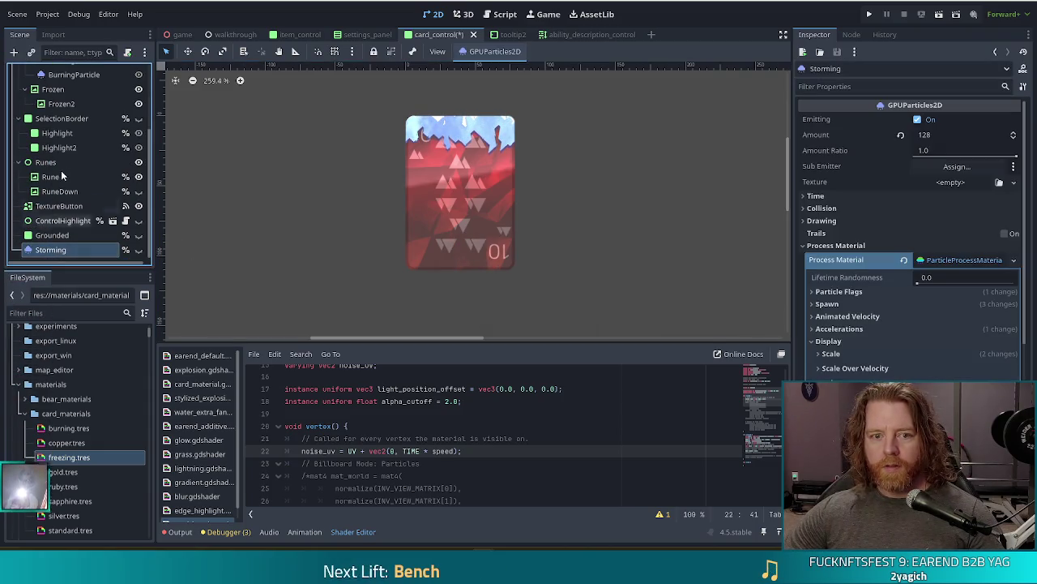
Duplicate BurningParticle, move the copy under Frozen, and name it FrozenParticle
scroll(72, 169, "up", 3)
left_click(73, 169)
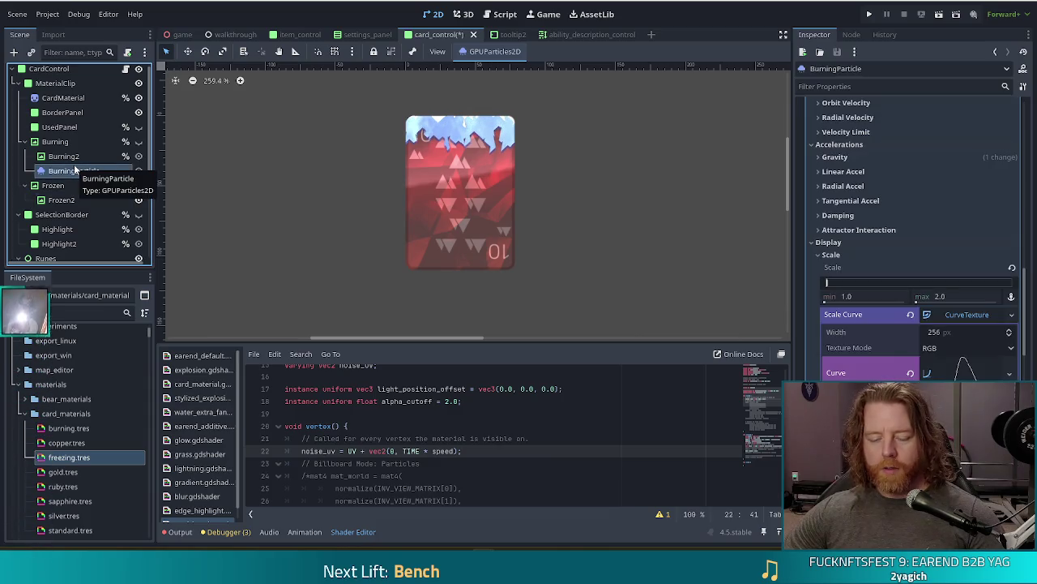
key("ctrl+d")
scroll(104, 170, "down", 1)
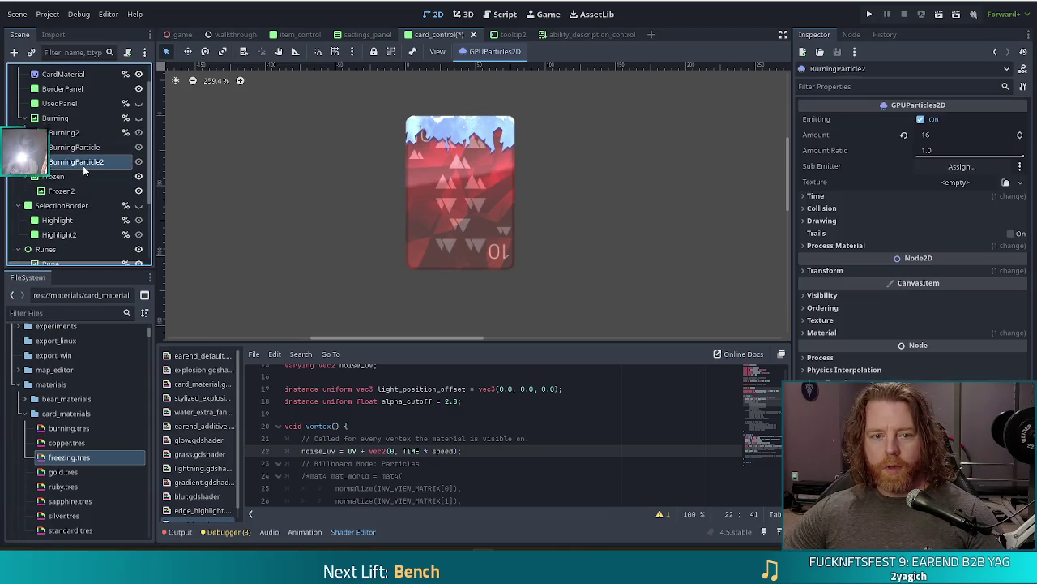
left_click_drag(83, 165, 79, 196)
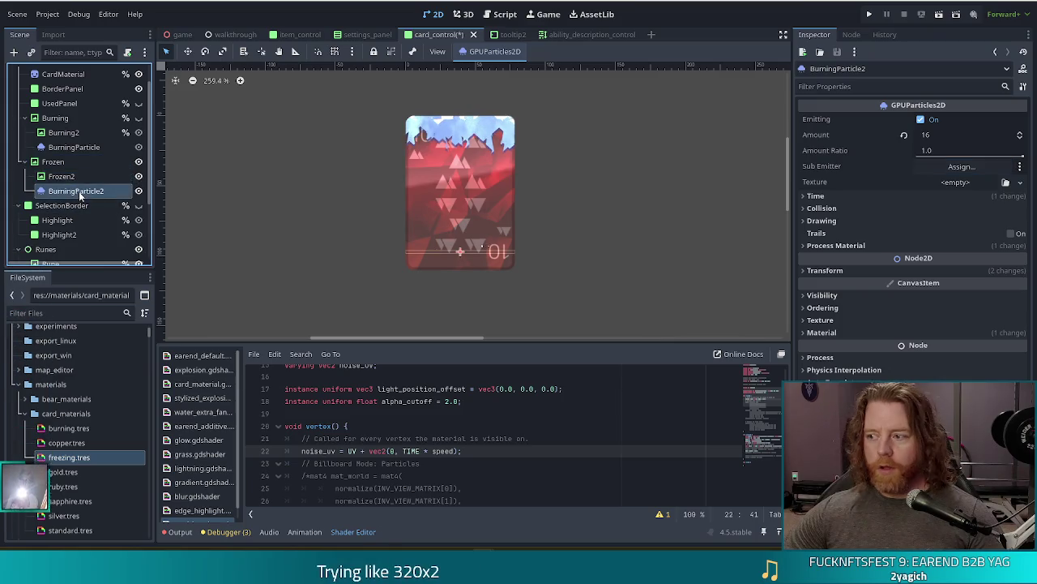
double_click(79, 193)
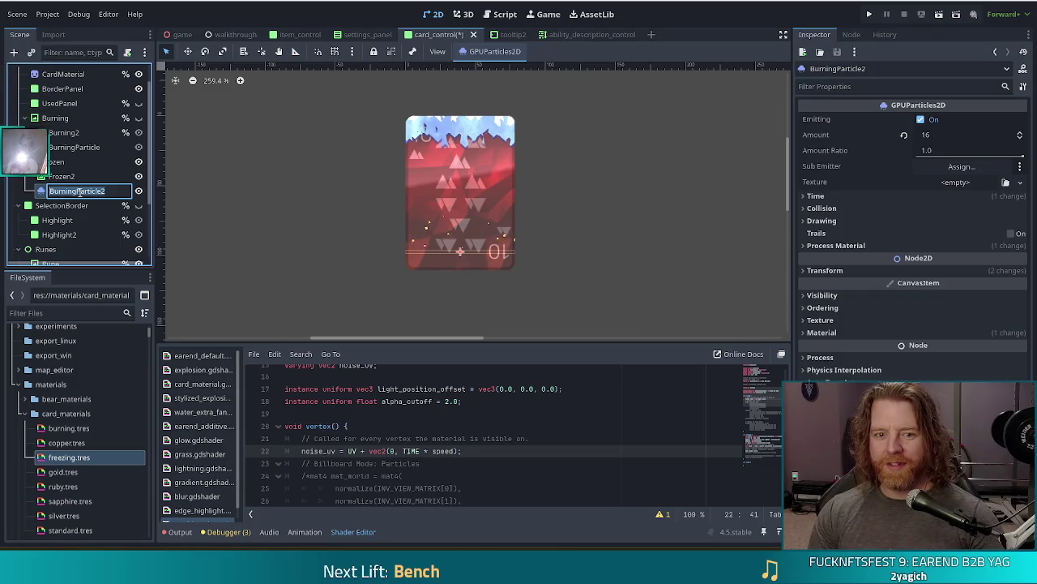
type("FrozenParticle")
Confirm the FrozenParticle name and bring up its ParticleProcessMaterial properties in the Inspector
key("Return")
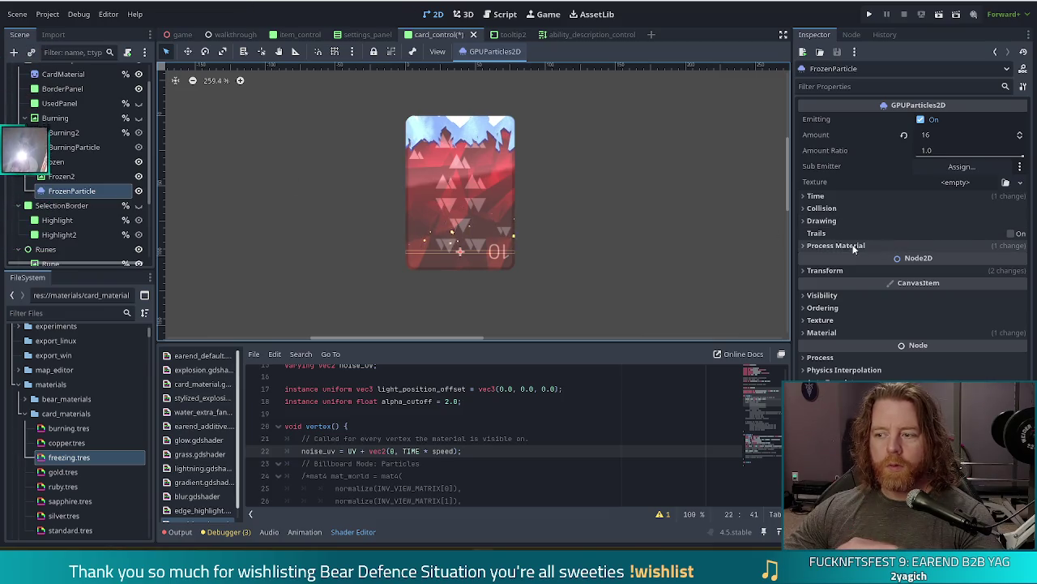
left_click(885, 244)
left_click(969, 261)
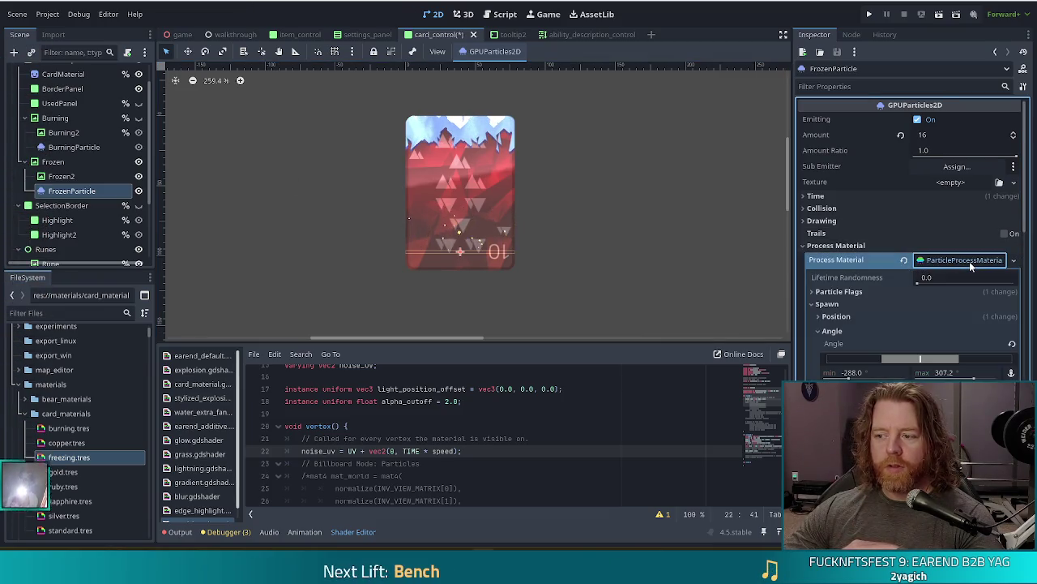
scroll(970, 261, "down", 6)
scroll(924, 340, "up", 7)
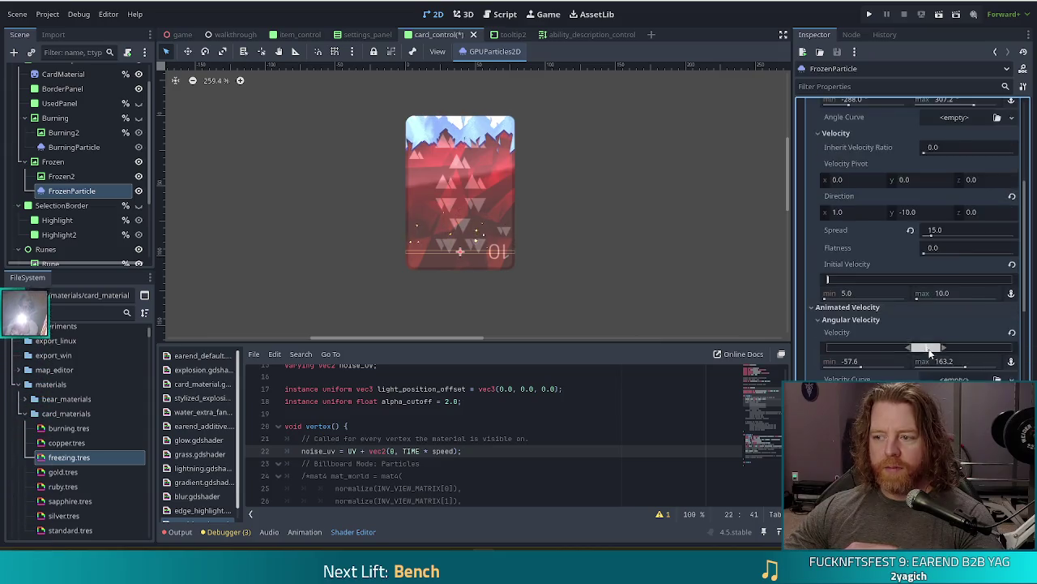
Make FrozenParticle's ParticleProcessMaterial unique recursively, including its curve and gradient
right_click(943, 207)
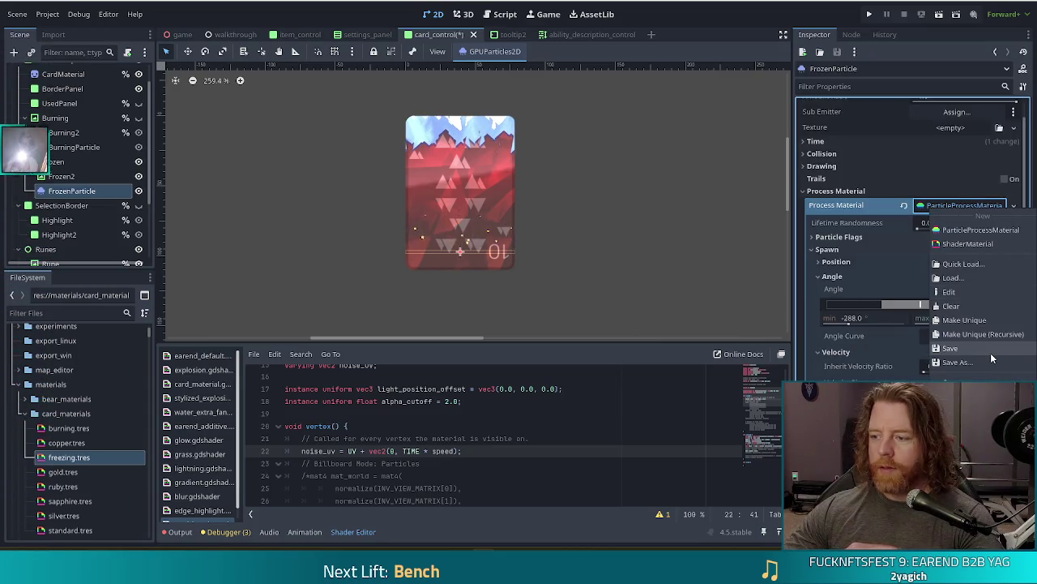
left_click(975, 335)
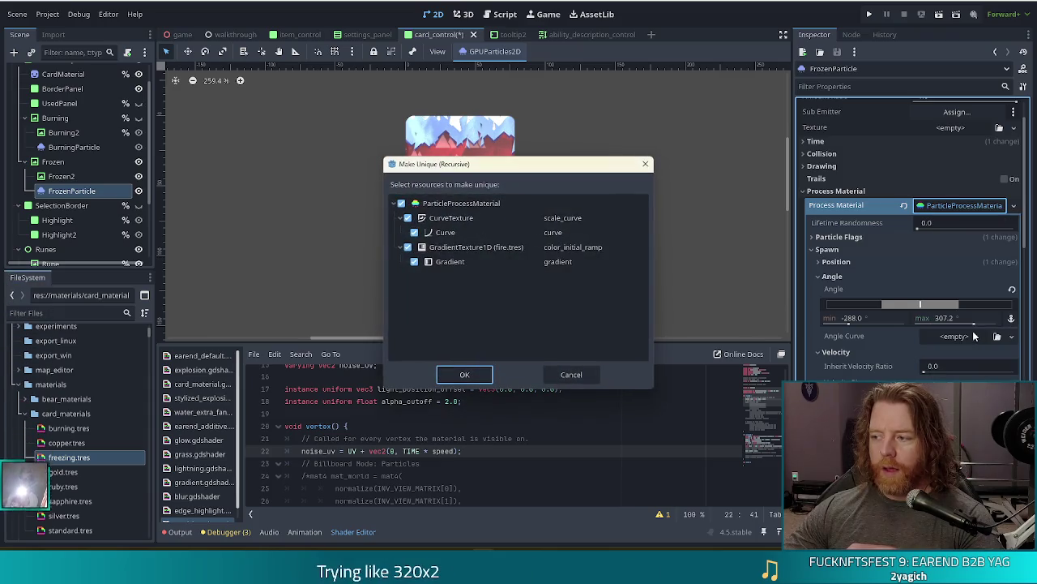
left_click(466, 374)
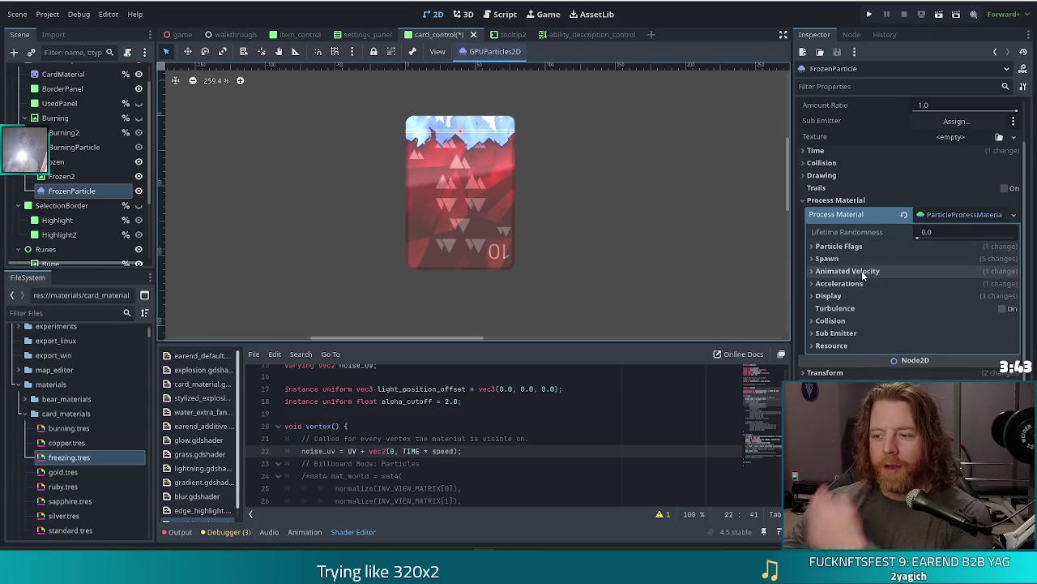
left_click(827, 259)
Flip FrozenParticle's spawn direction y from -10 to 10, then reveal its Color Curves settings
left_click(891, 300)
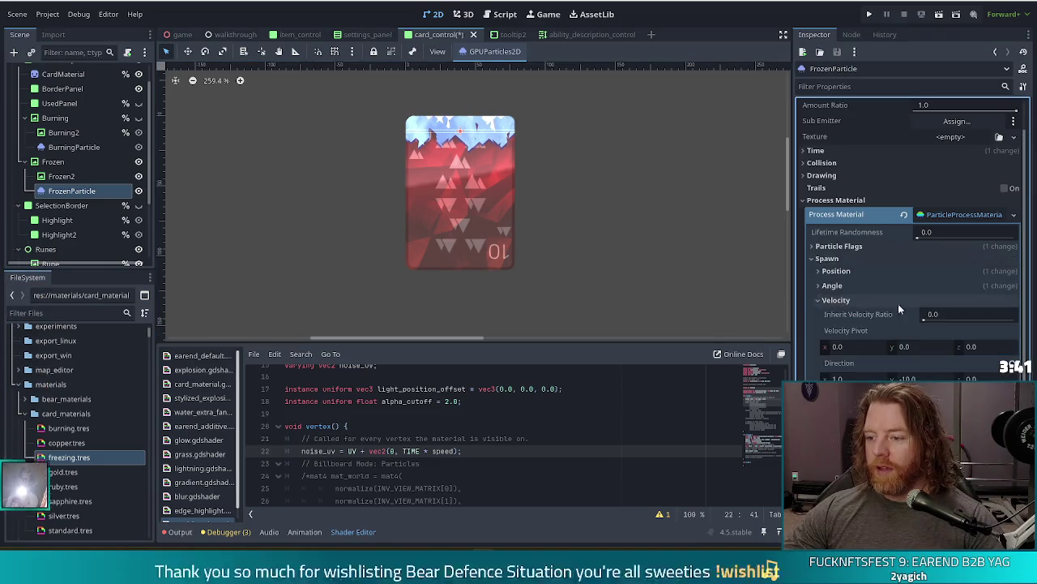
left_click(934, 377)
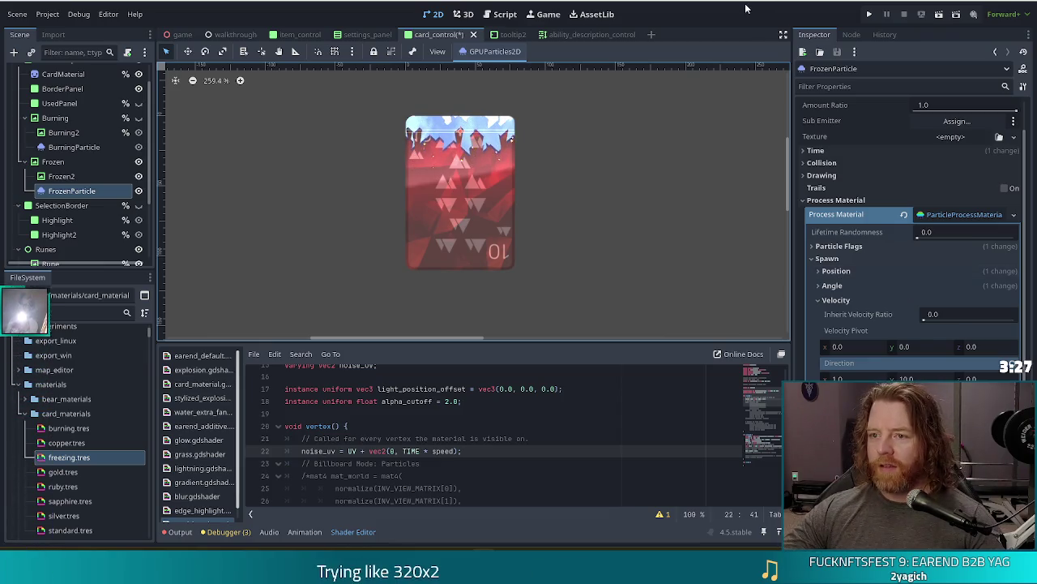
scroll(903, 271, "down", 5)
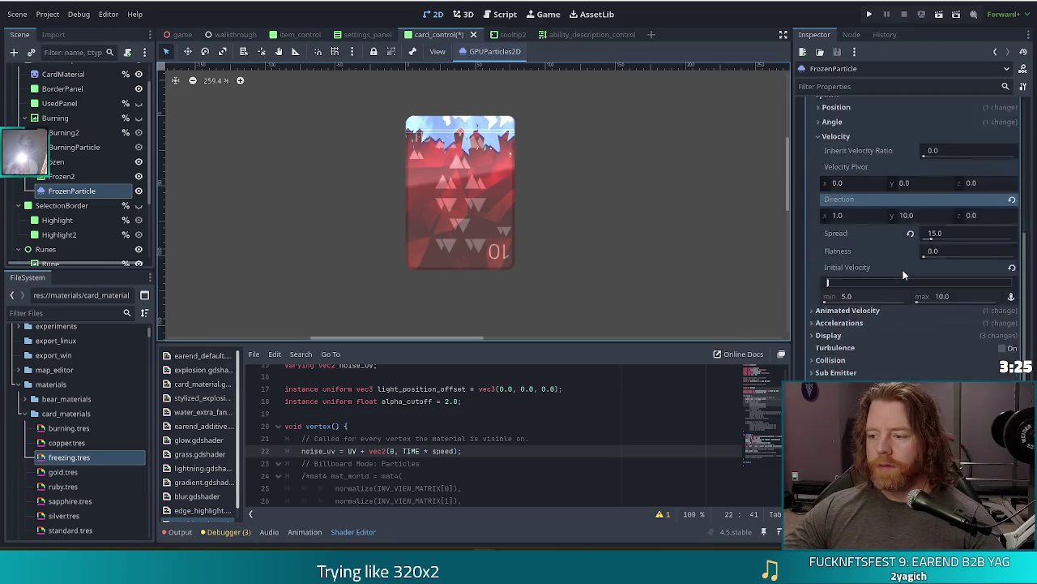
left_click(830, 296)
left_click(863, 337)
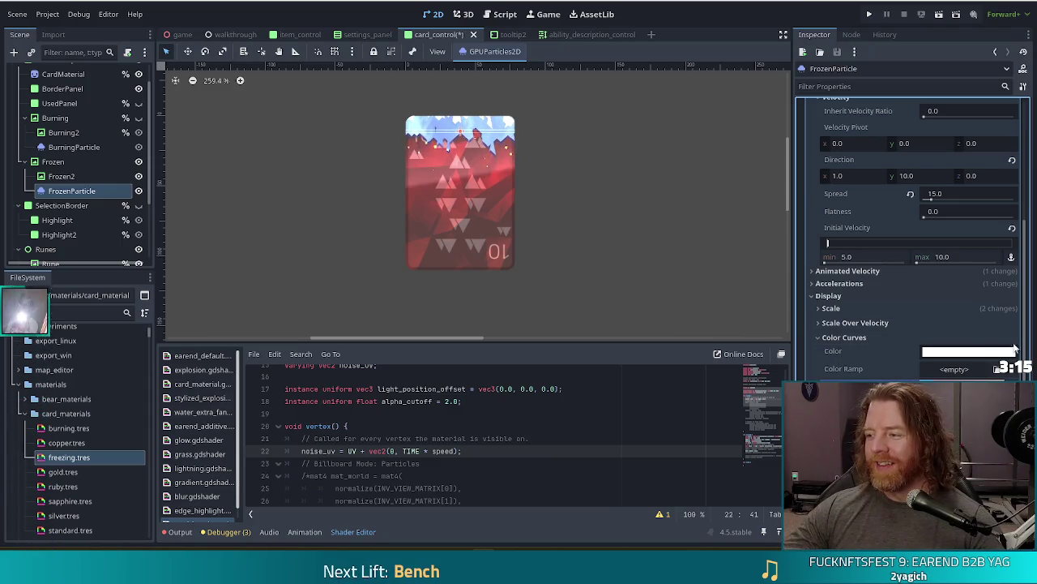
Set the left stop of FrozenParticle's initial colour ramp gradient to blue
scroll(995, 368, "down", 2)
left_click(965, 329)
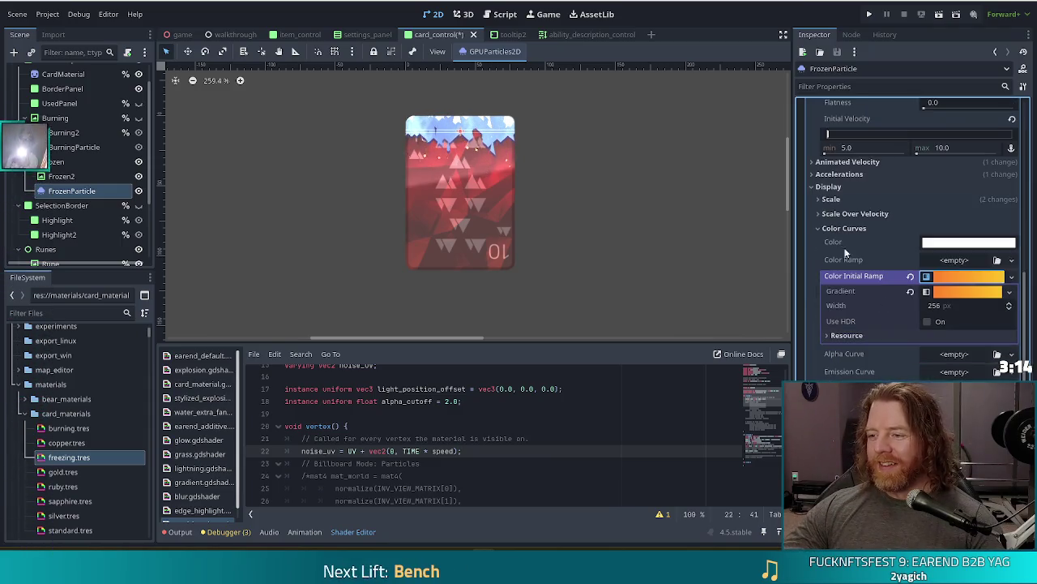
left_click(962, 293)
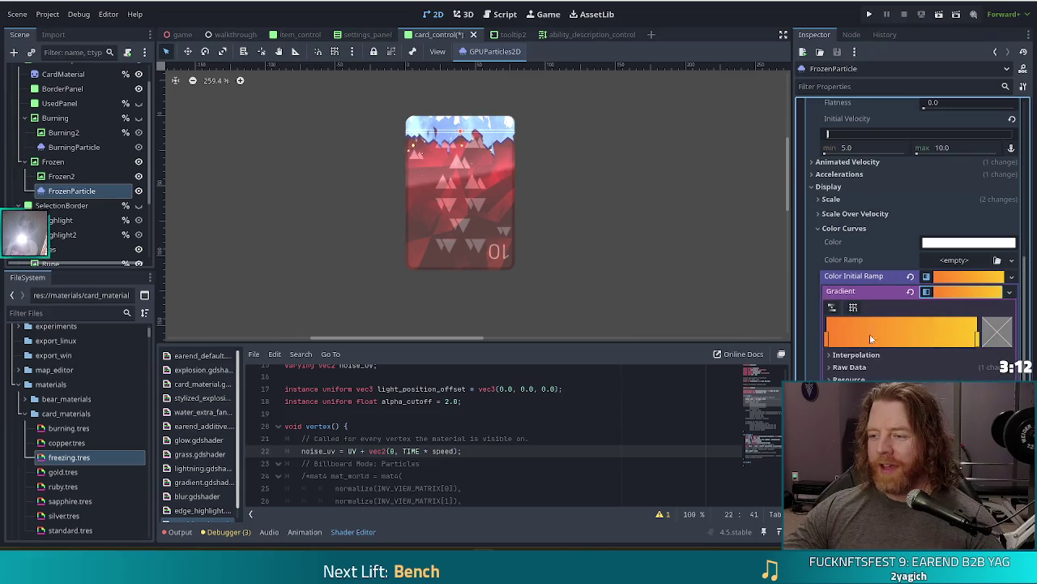
left_click(828, 341)
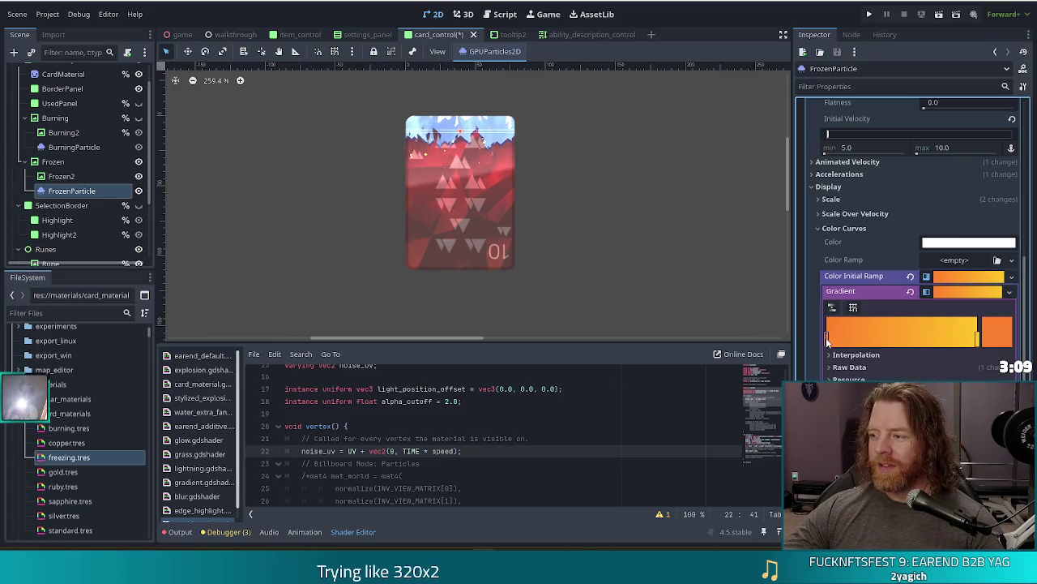
left_click(997, 331)
left_click_drag(889, 22, 865, 30)
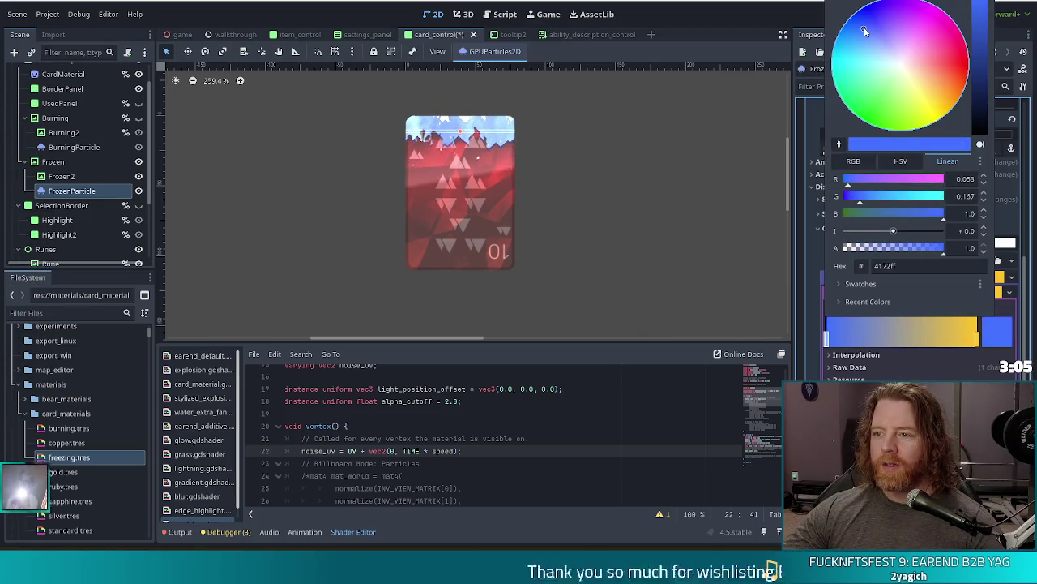
left_click(875, 419)
Change the gradient's right stop from yellow to cyan
left_click(977, 339)
left_click(993, 340)
left_click(851, 64)
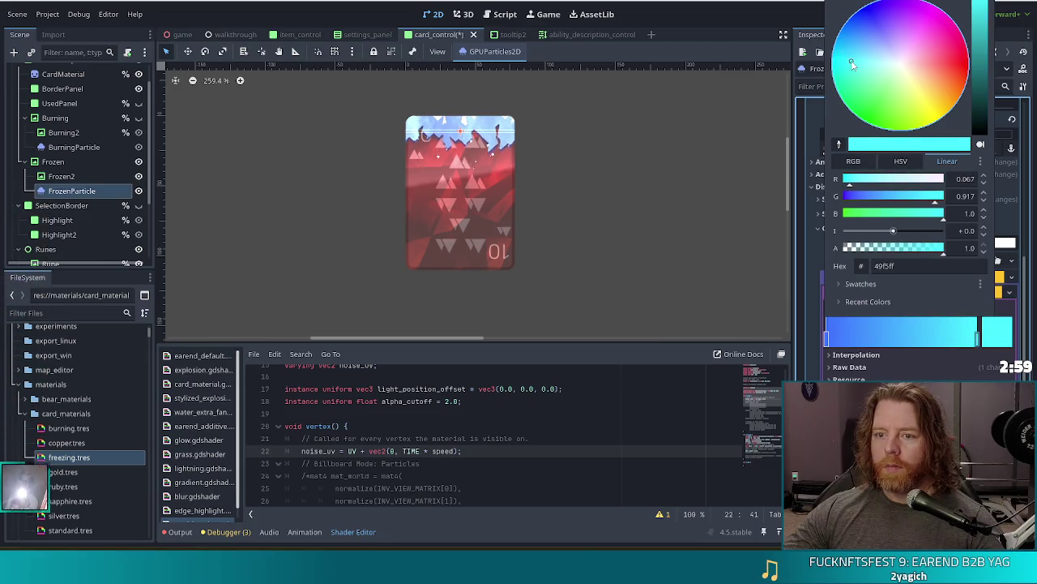
left_click(720, 34)
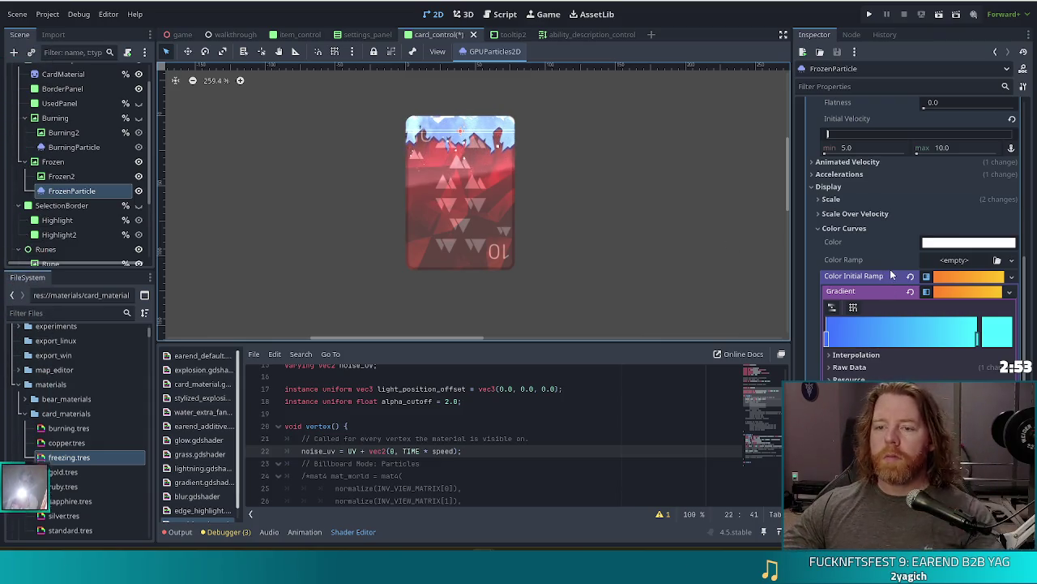
scroll(891, 274, "up", 5)
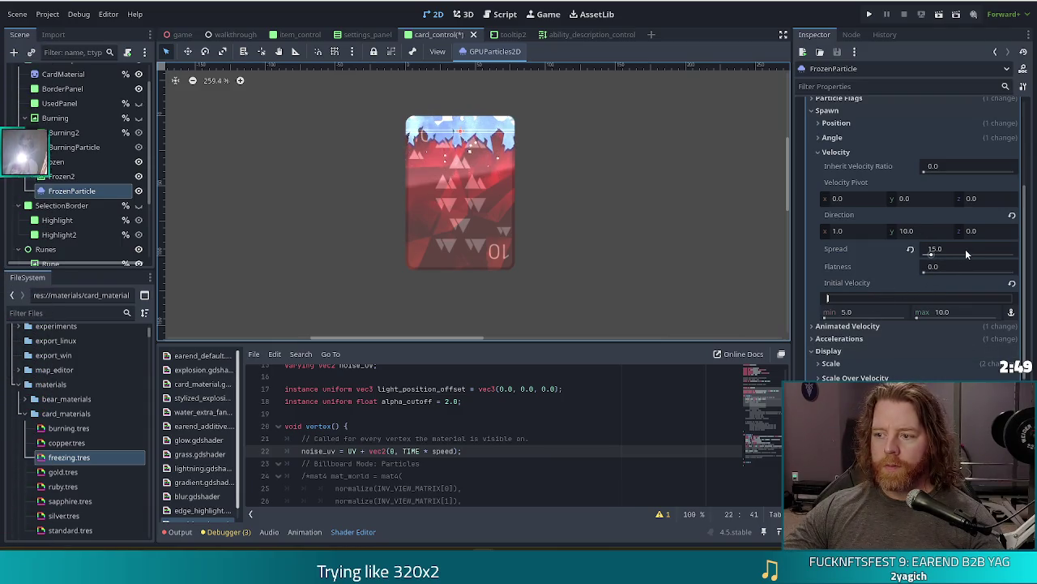
Set FrozenParticle's emission direction to x 0, y 10 so it points straight down
left_click(910, 232)
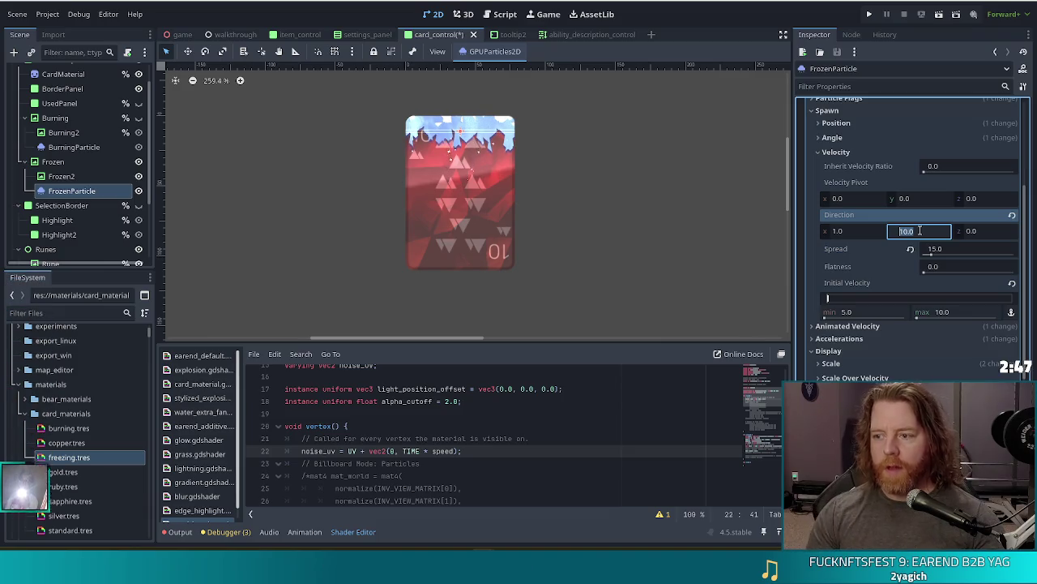
key("Return")
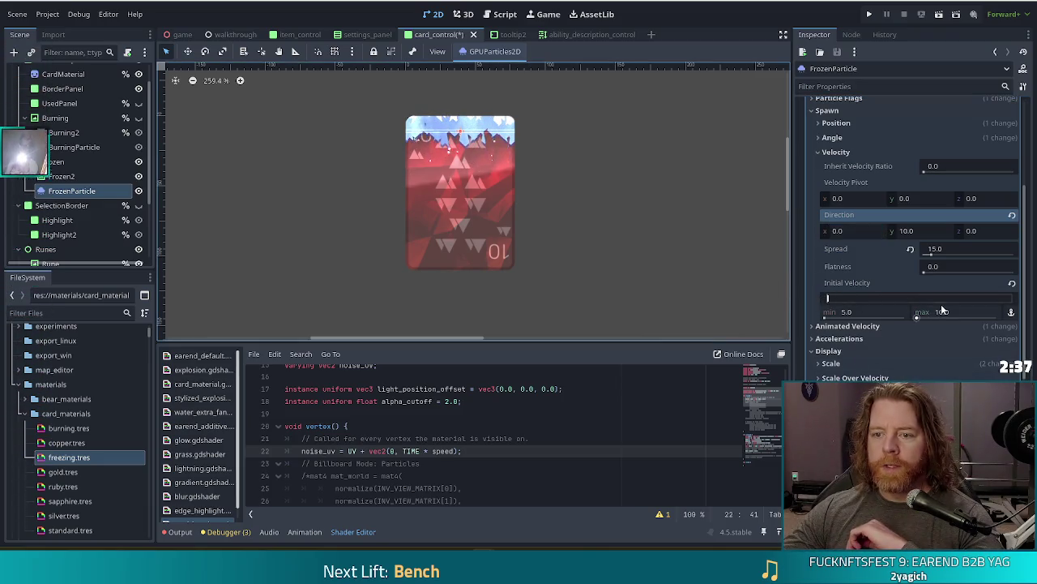
key("ctrl+z")
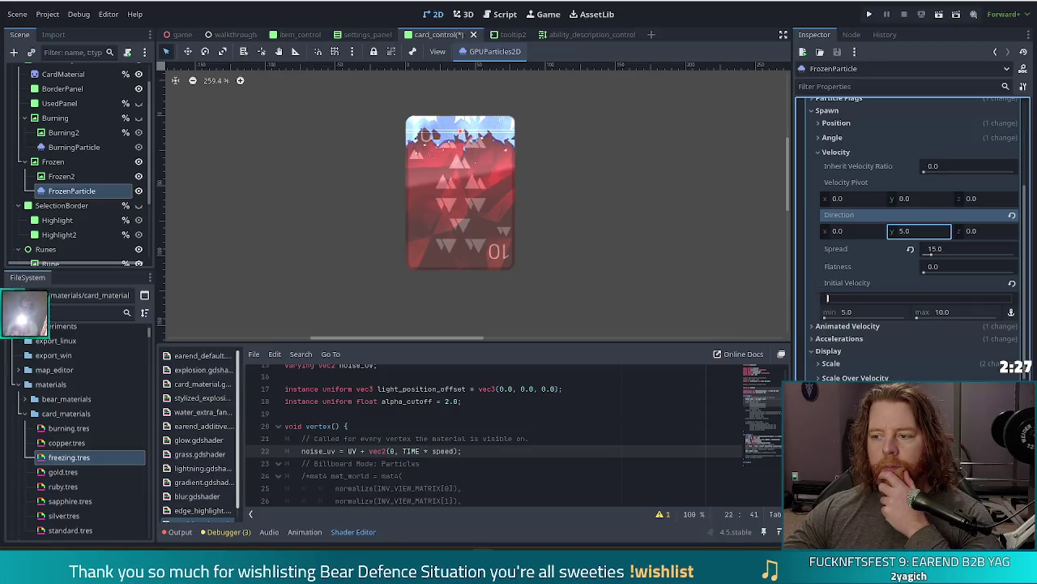
key("ctrl+shift+z")
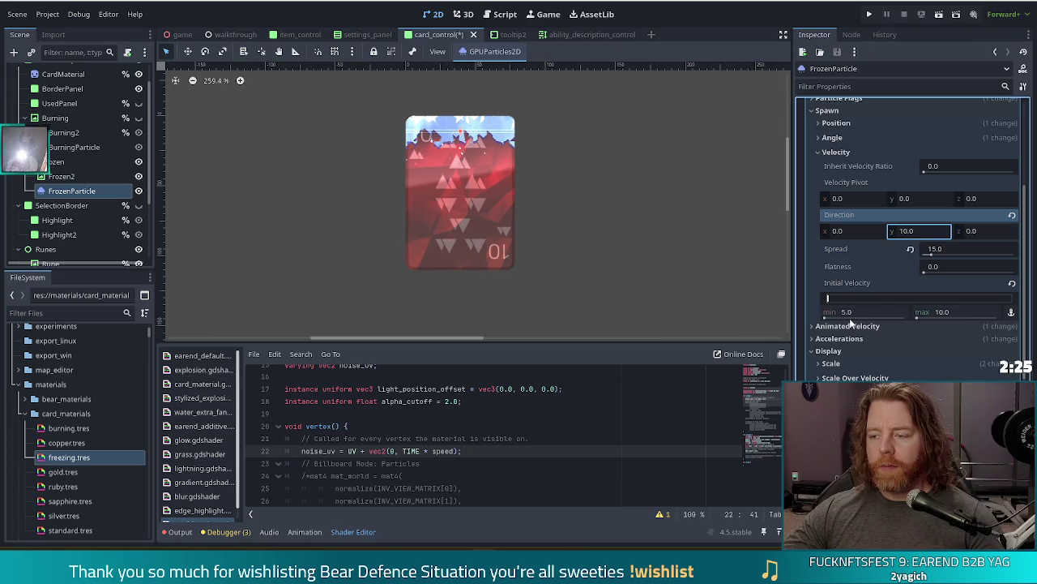
Slow FrozenParticle's initial velocity to a range of 3.0 to 6.0
left_click(866, 311)
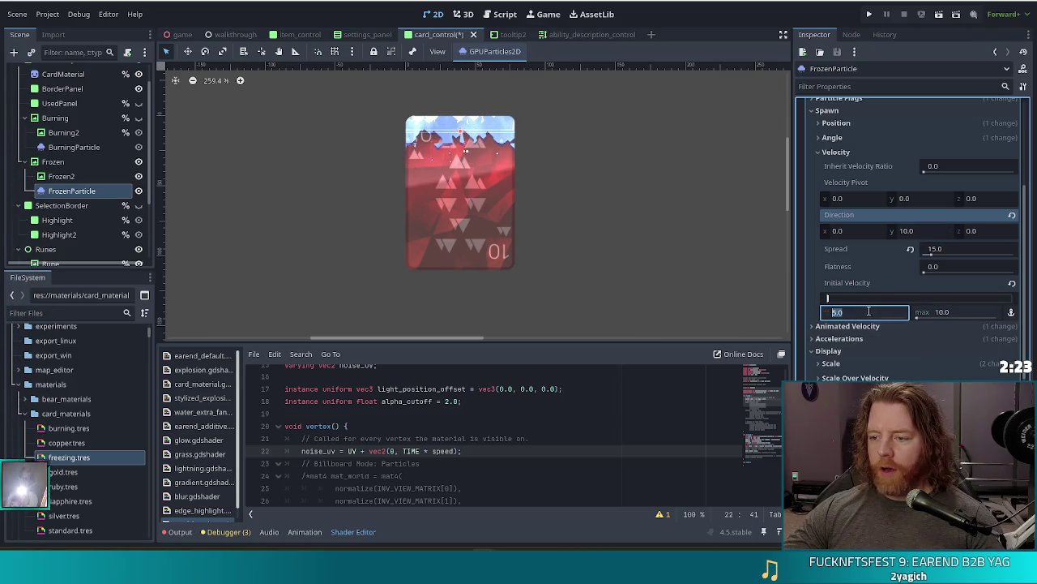
type("3")
left_click(961, 312)
type("6")
key("Return")
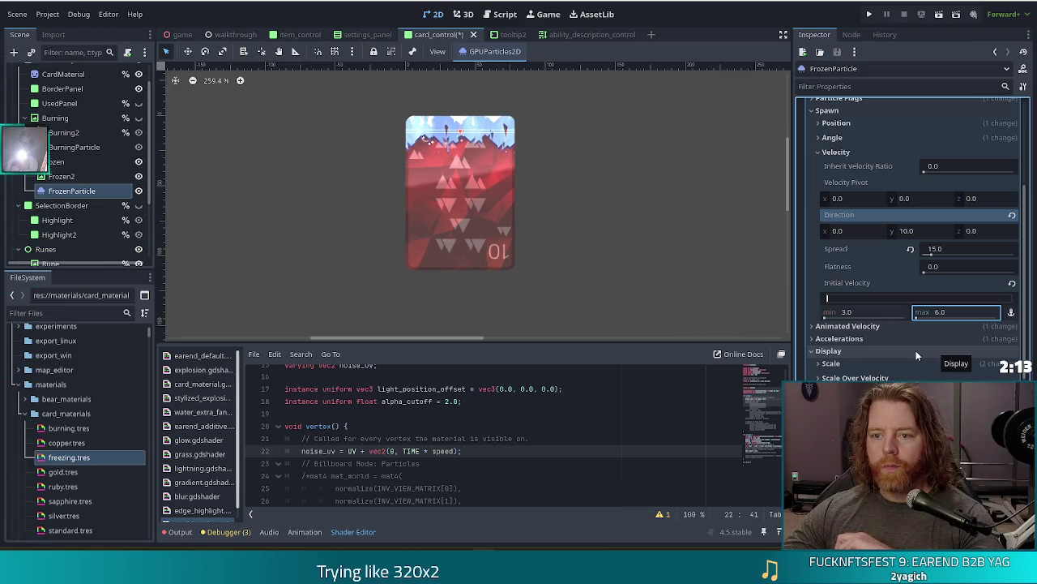
scroll(872, 280, "up", 5)
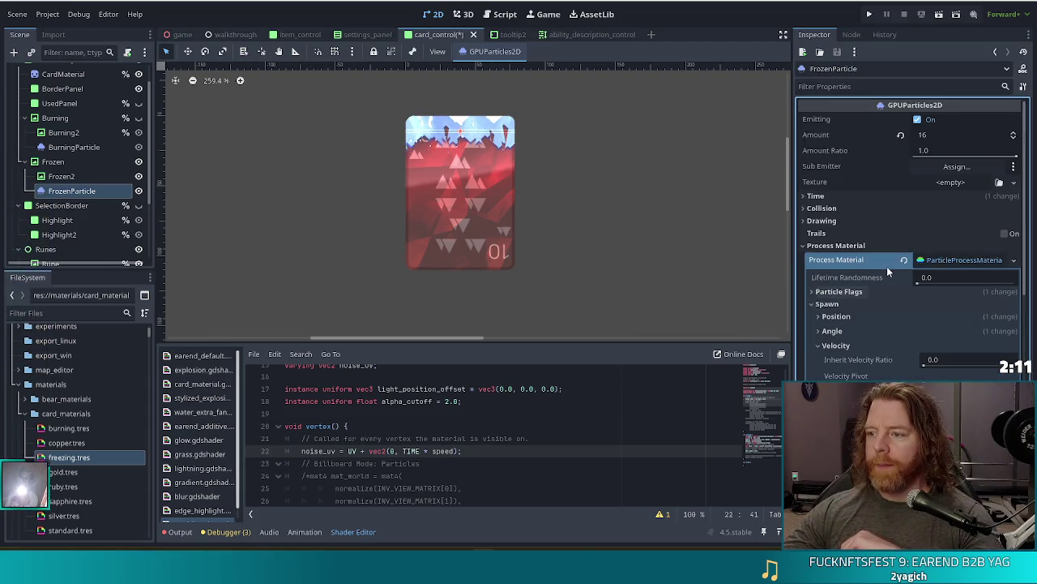
Set the FrozenParticle's Time > Lifetime to 7 seconds, then deselect the node
left_click(851, 196)
left_click(934, 210)
type("7")
key("Return")
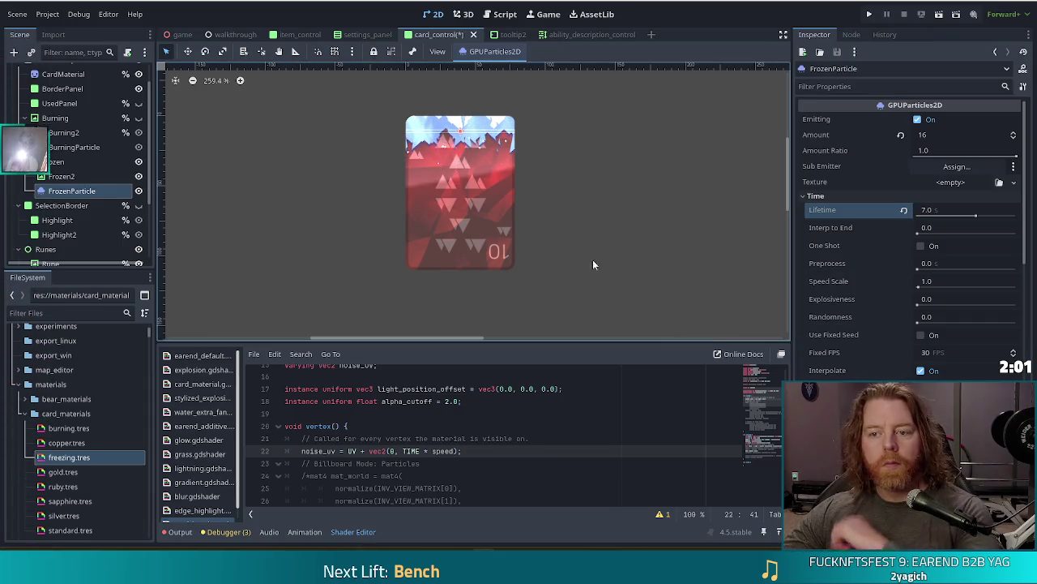
left_click(617, 254)
scroll(617, 253, "down", 4)
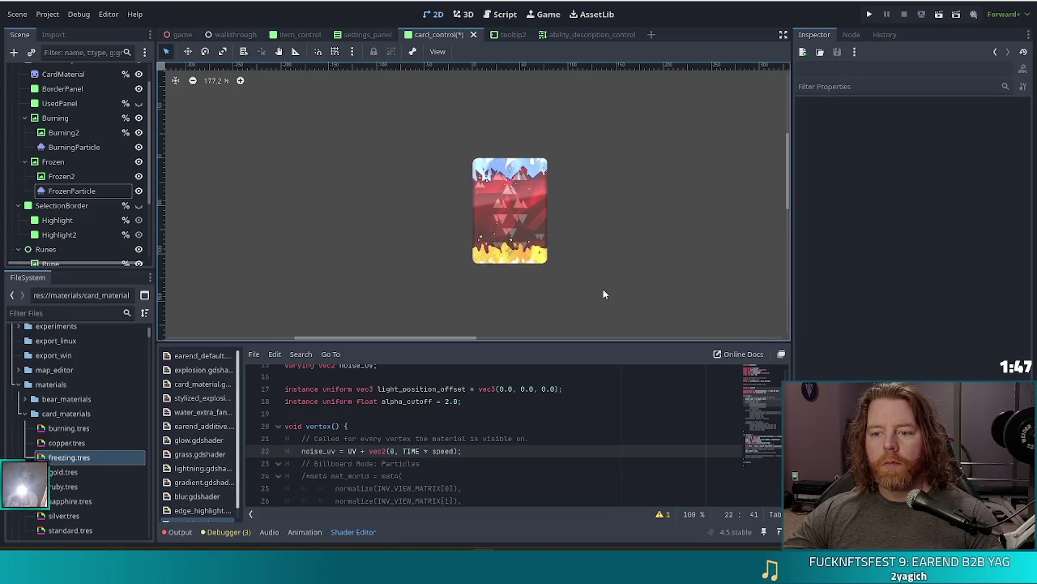
Save the card_control scene with Ctrl+S, recentre the view on the card, and save again
key("ctrl+s")
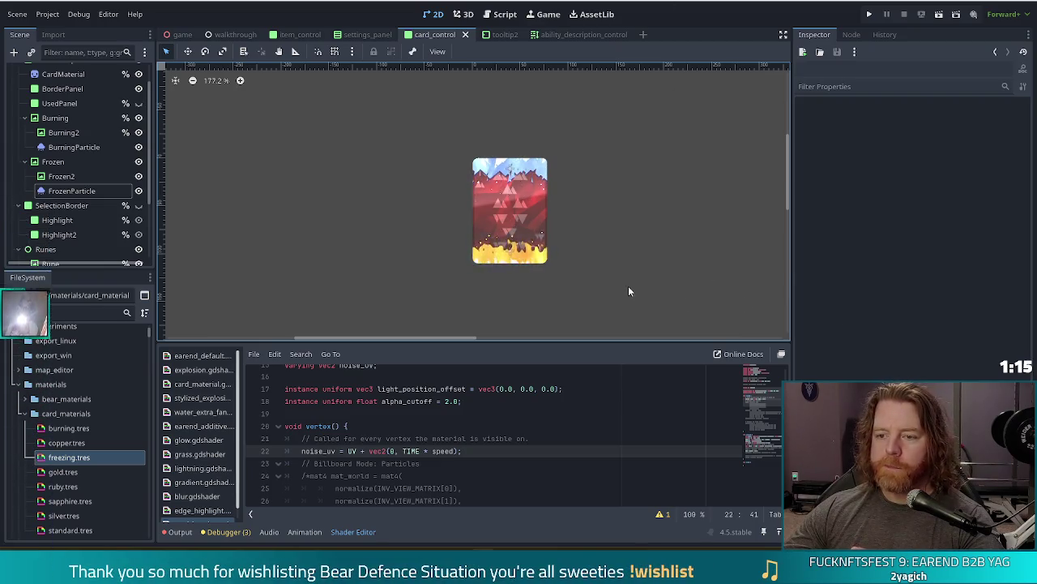
scroll(587, 260, "up", 4)
left_click_drag(592, 167, 603, 193)
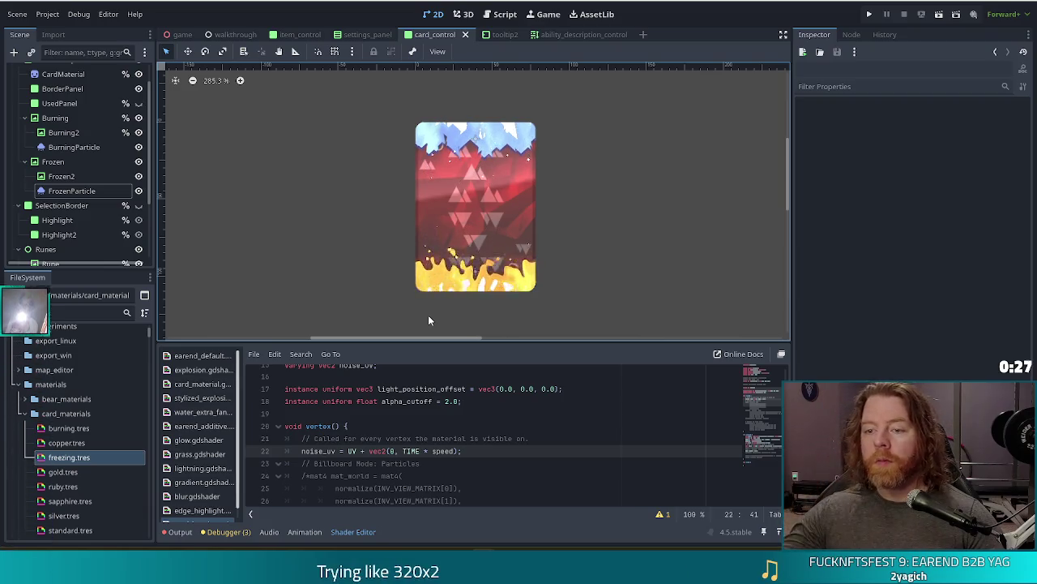
key("ctrl+s")
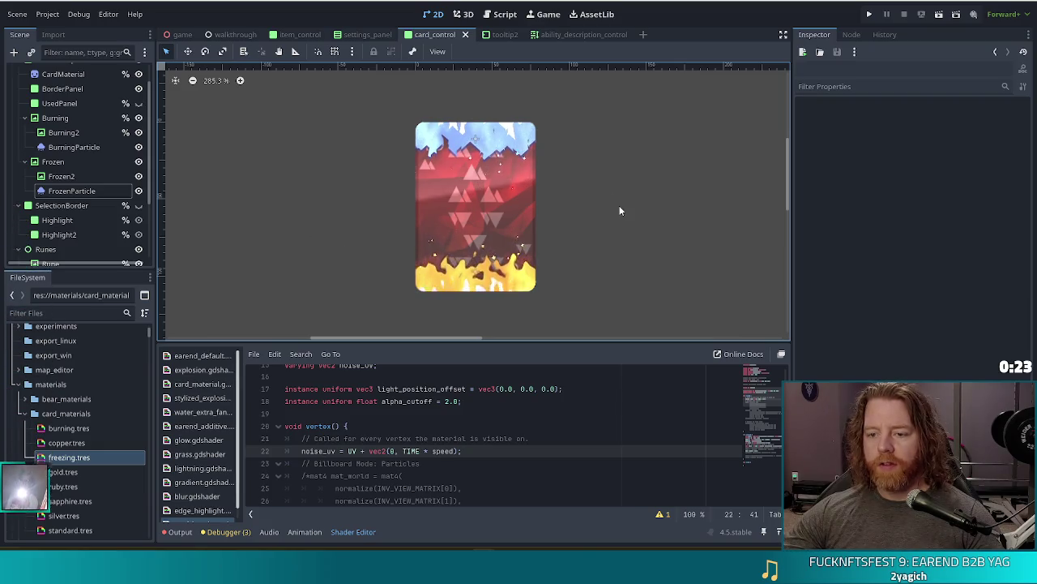
scroll(620, 208, "down", 3)
left_click_drag(614, 226, 572, 221)
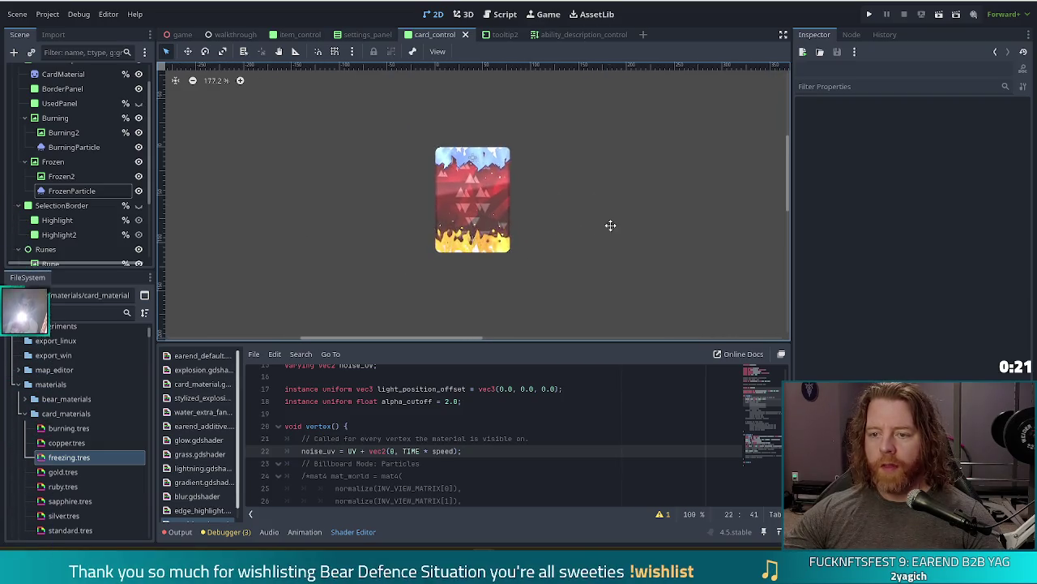